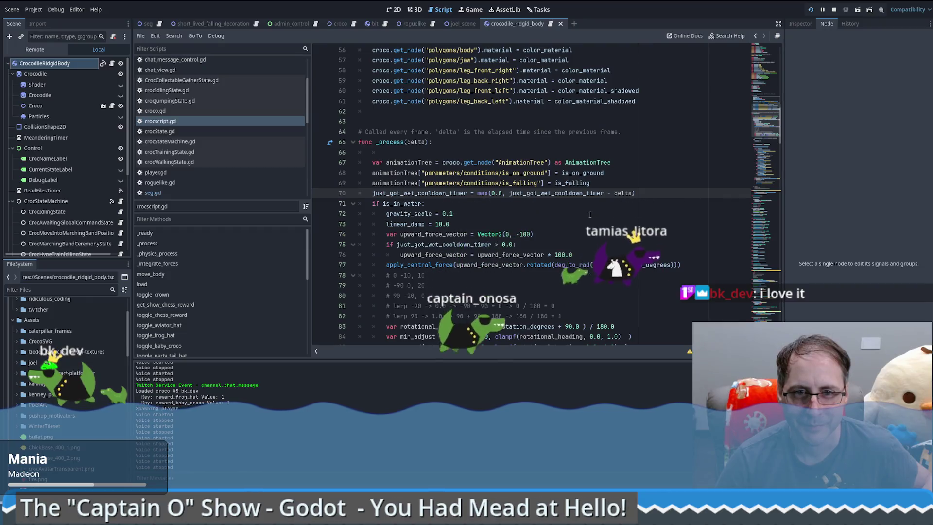
Switch to the seg scene to list WaterArea's body_entered and body_exited connections
mouse_move(492, 244)
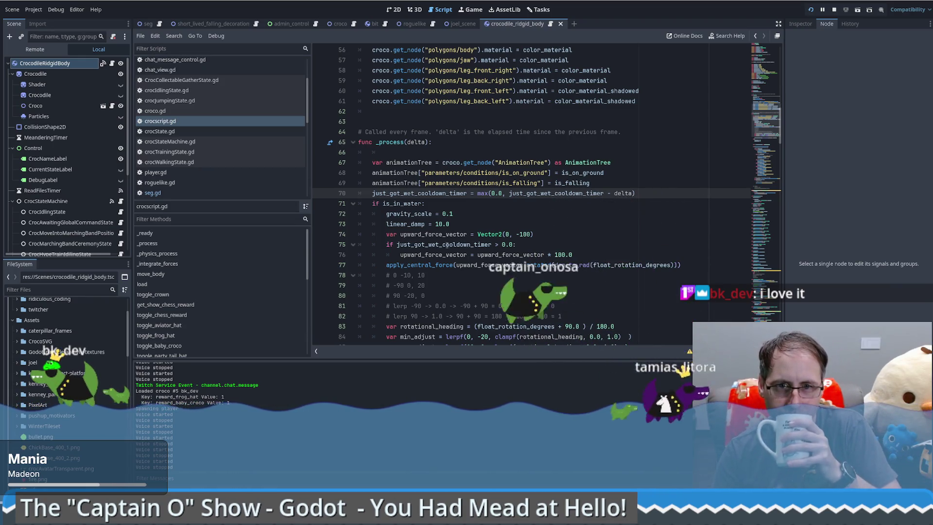
double_click(455, 245)
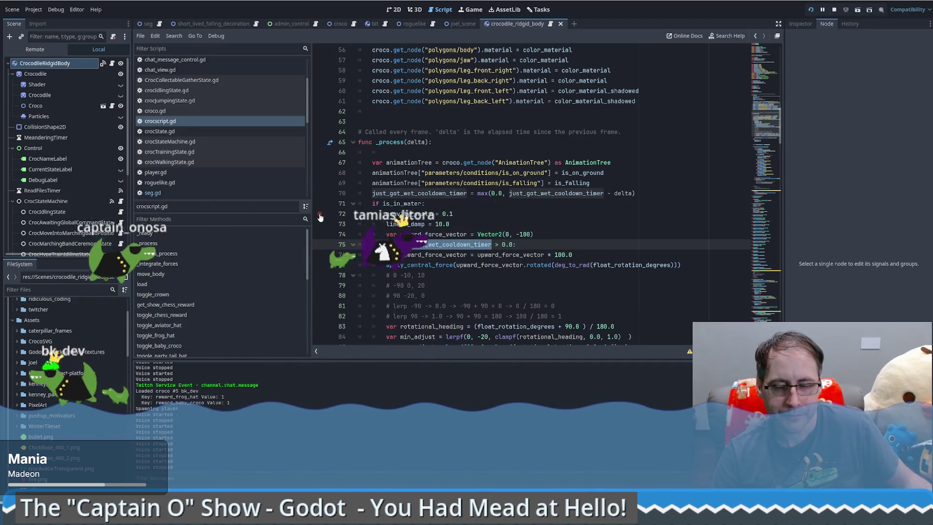
mouse_move(468, 197)
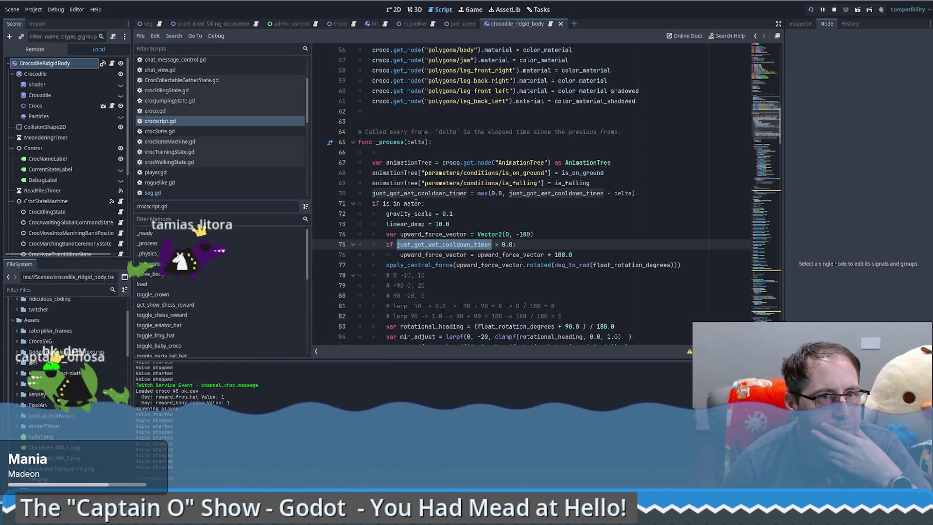
mouse_move(416, 203)
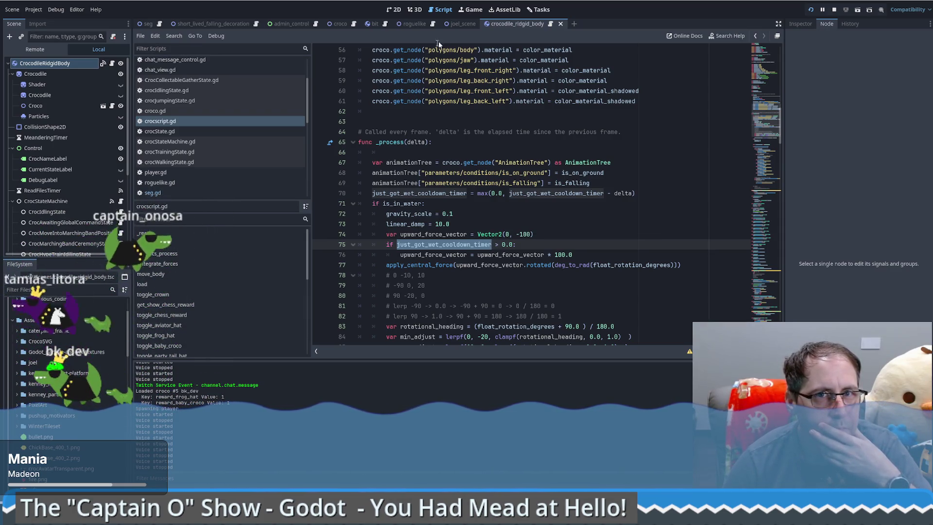
click(151, 27)
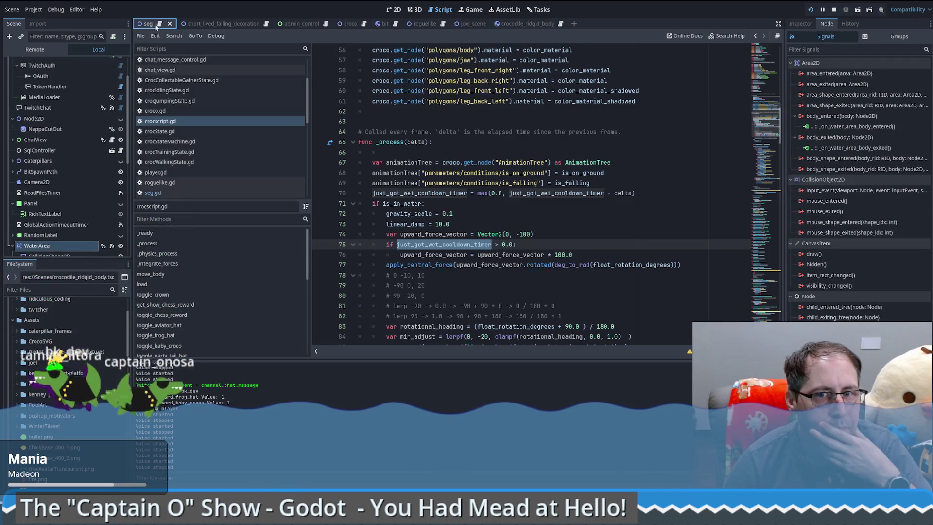
In seg.gd, change line 1083's cooldown to randf_range(10.4, 17.4), then return to crocscript.gd
click(161, 23)
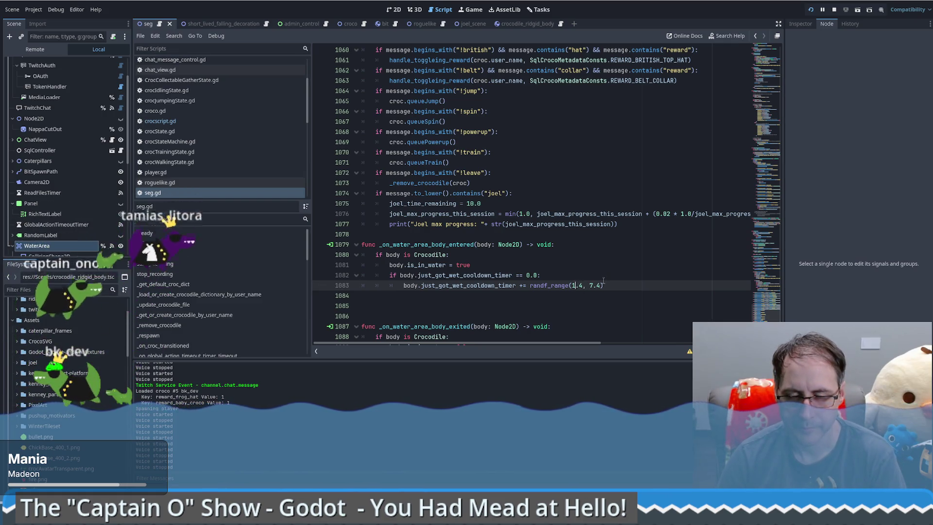
click(575, 285)
text(0)
click(593, 285)
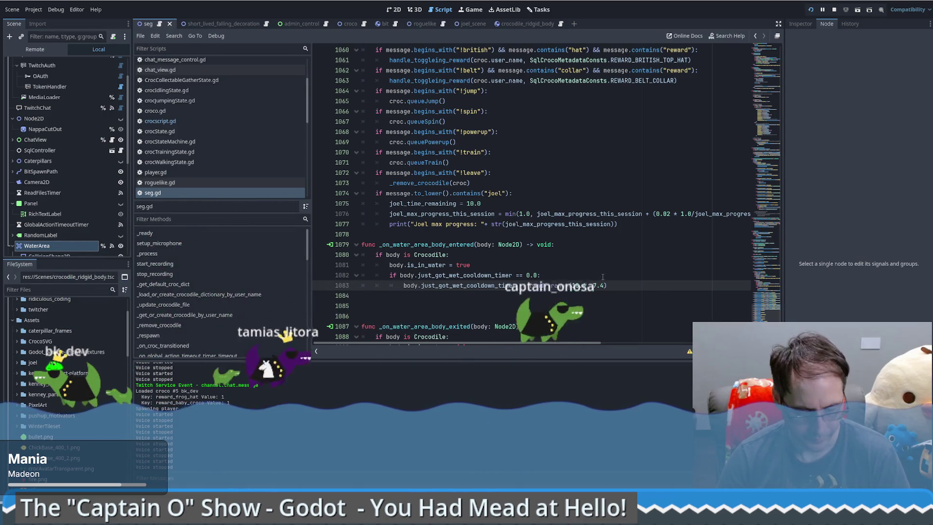
text(1)
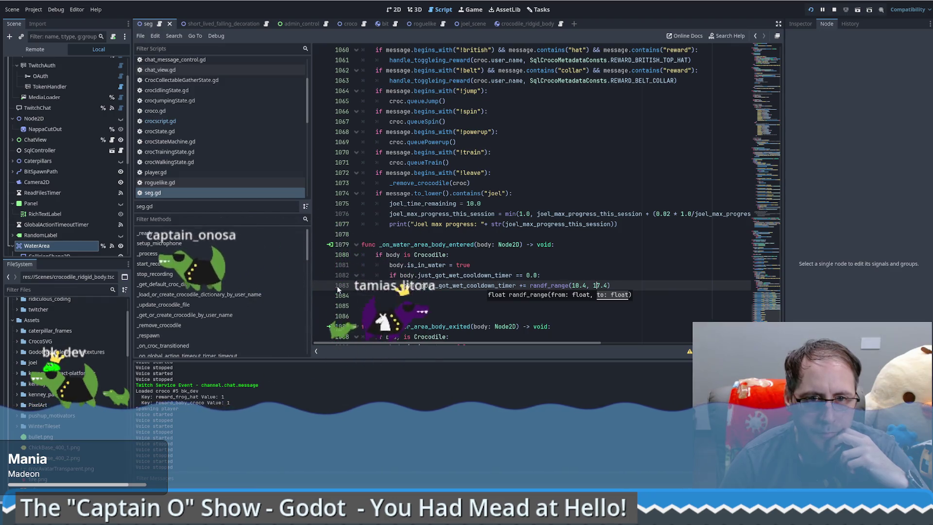
drag(593, 286, 325, 295)
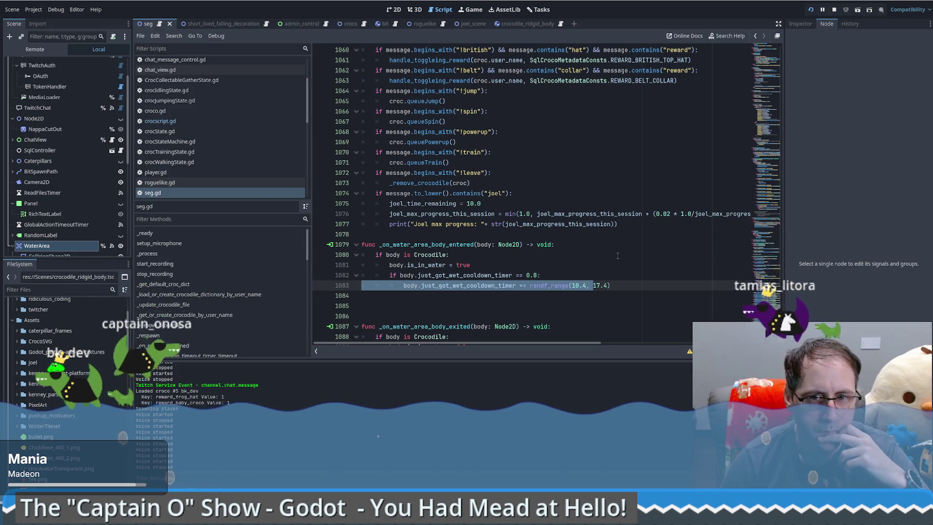
key(alt+Left)
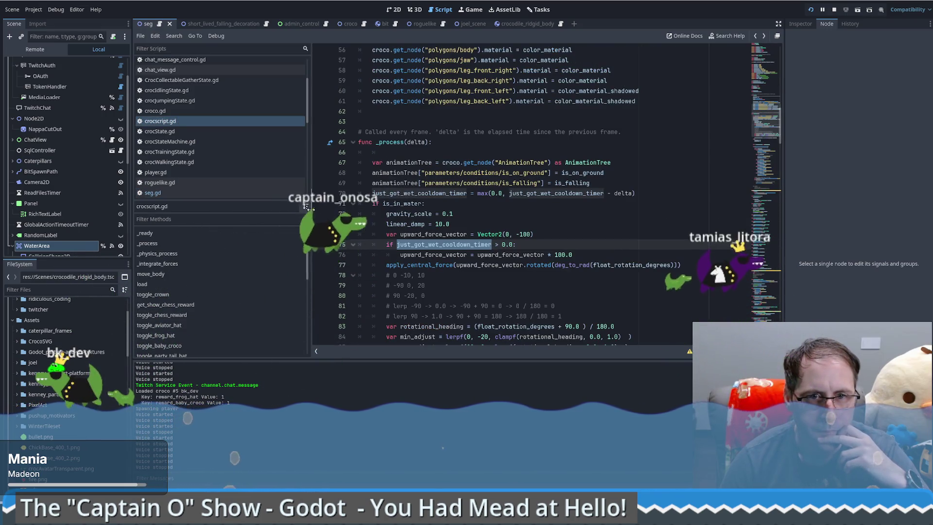
Set a breakpoint on line 70 of _process and step over to line 71
click(319, 194)
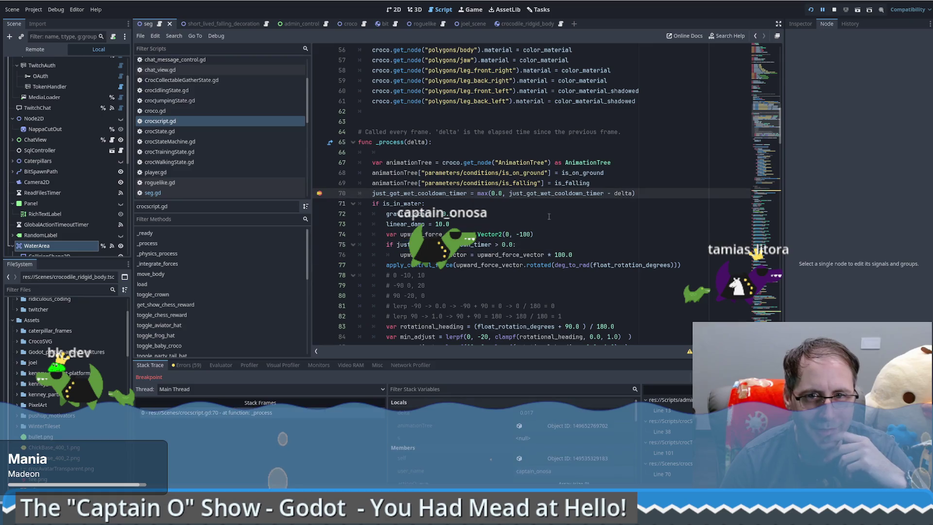
mouse_move(556, 194)
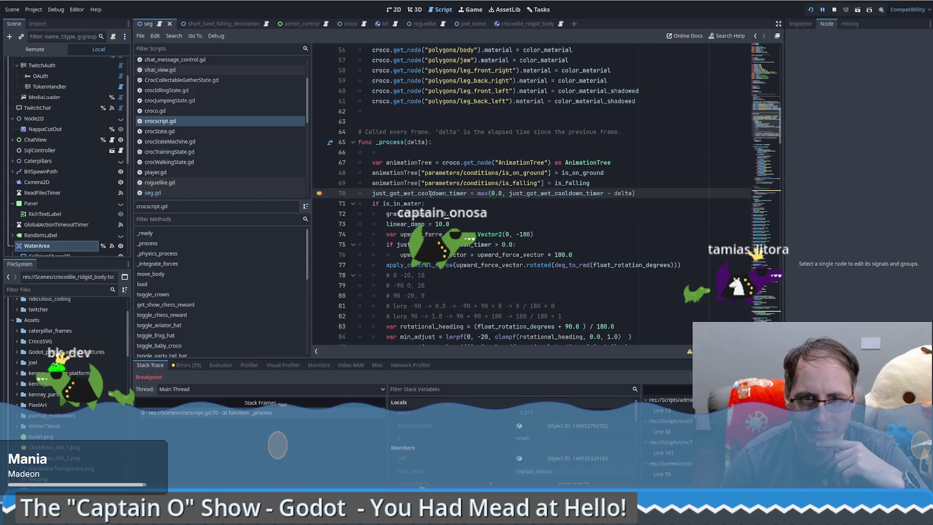
mouse_move(429, 194)
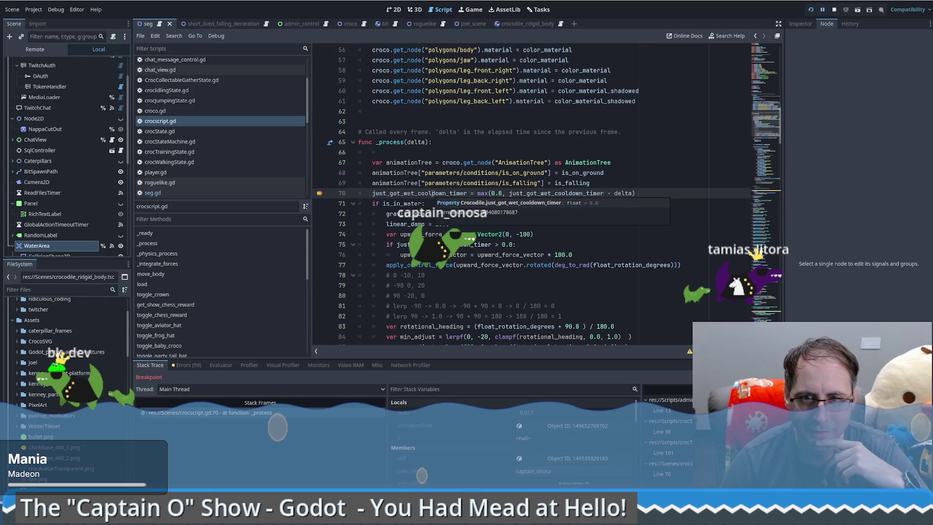
click(566, 233)
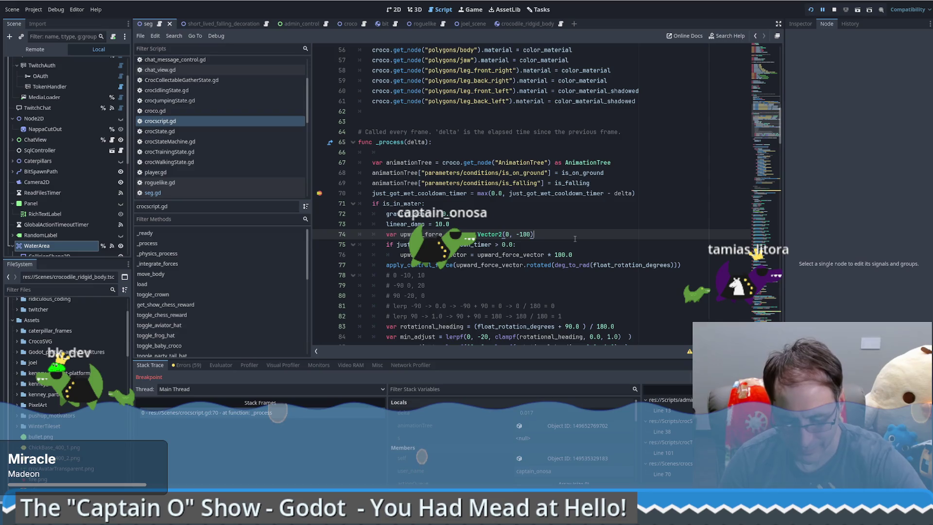
key(F10)
key(F10)
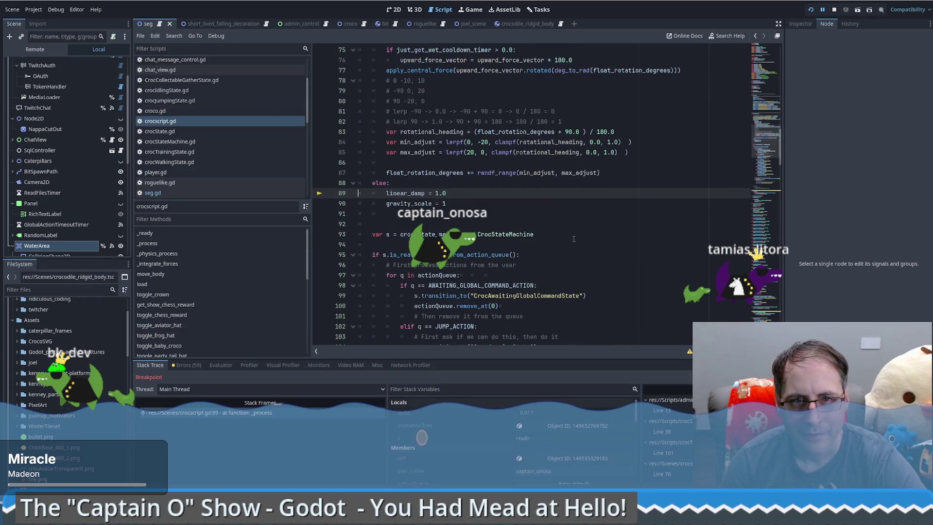
Continue through the in-water branch to line 76, check the cooldown timer (~16.11), then stop debugging
scroll(569, 239, up, 4)
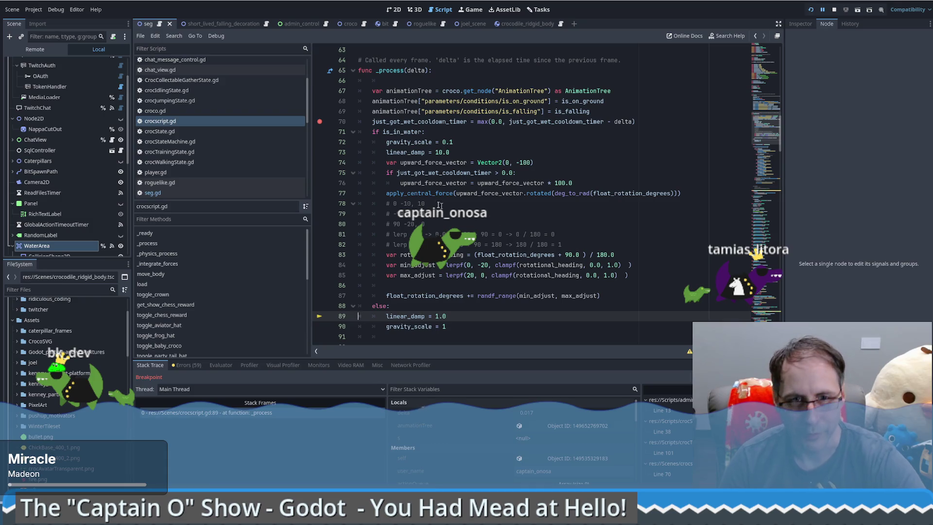
key(F12)
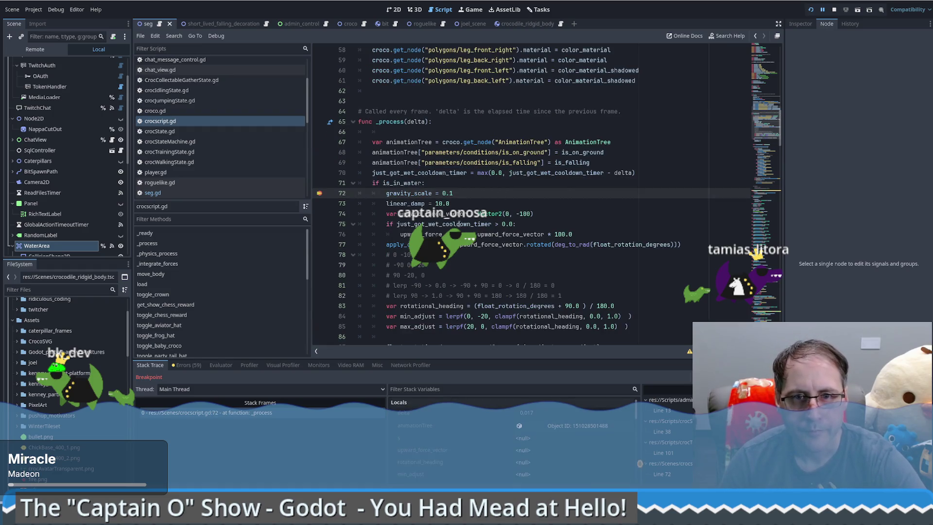
mouse_move(462, 225)
key(F10)
key(F10)
key(F10)
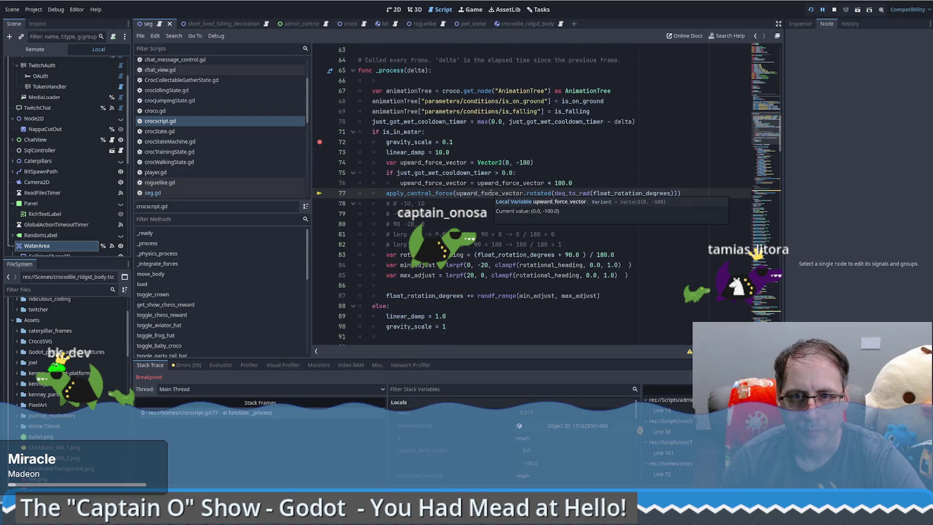
key(F12)
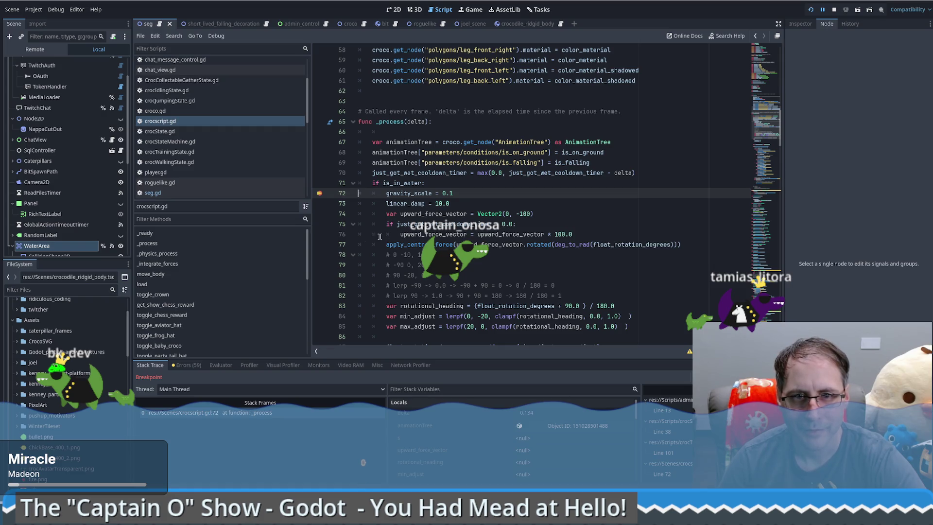
key(F12)
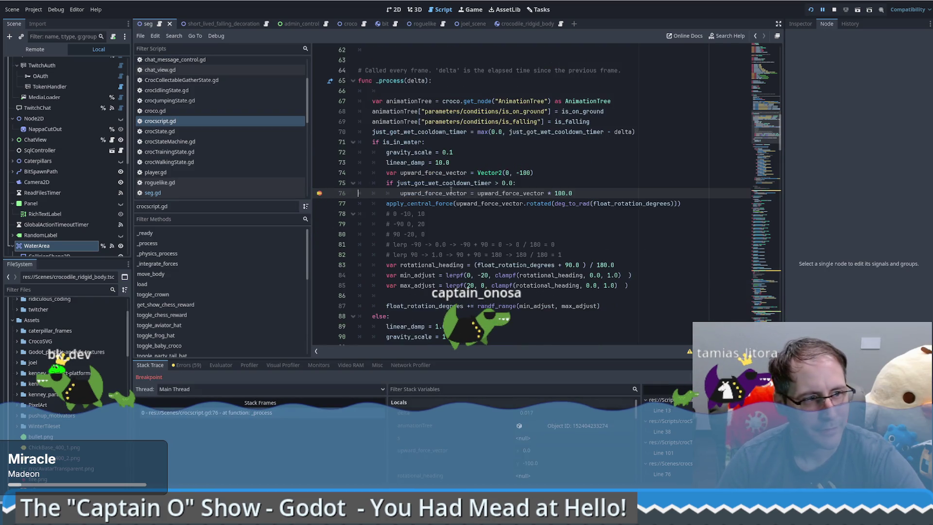
mouse_move(451, 190)
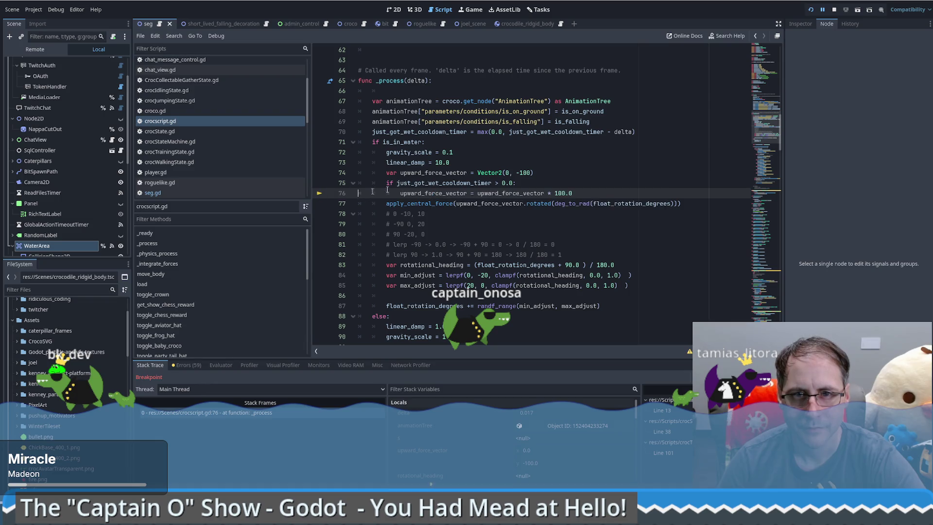
click(834, 10)
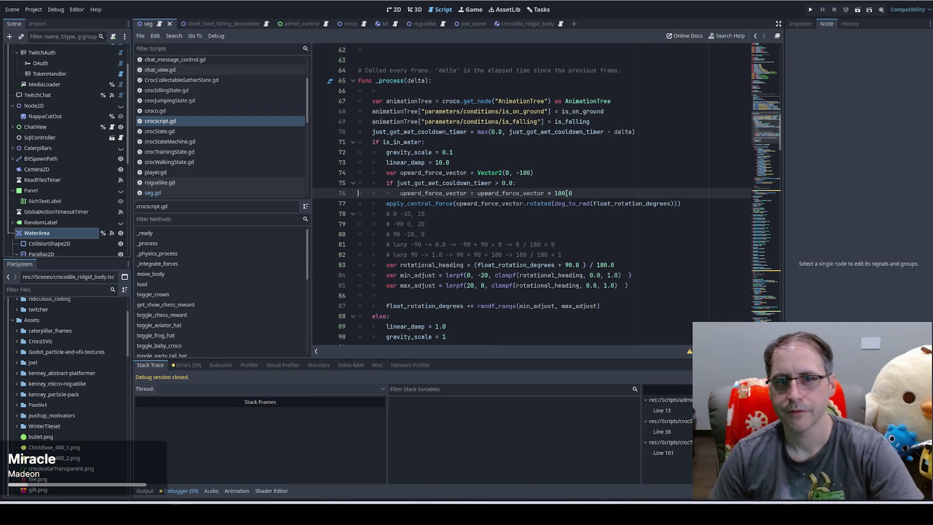
Replace 100.0 on line 76 with just_got_wet_cooldown_timer, save crocscript.gd, and run the project
double_click(439, 182)
text(1)
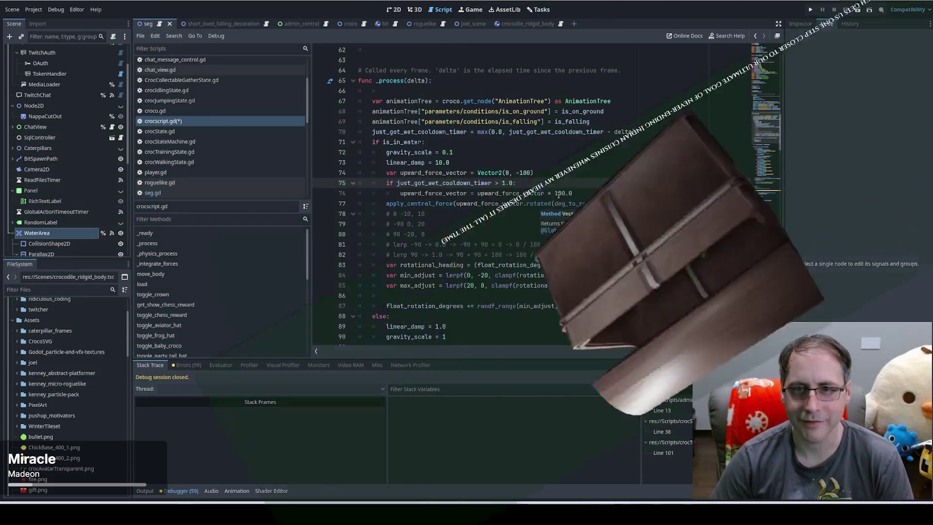
double_click(561, 194)
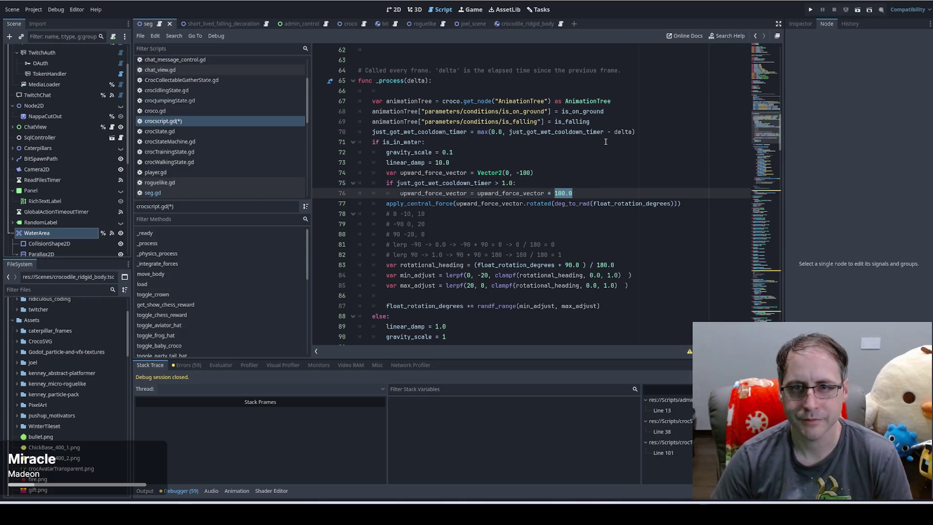
text(just_got_wet_cooldown_timer)
key(ctrl+s)
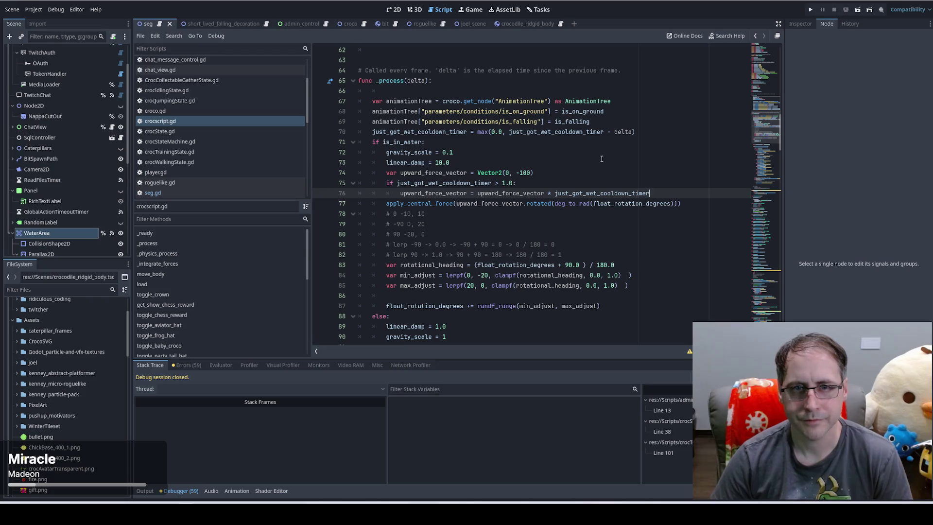
click(809, 10)
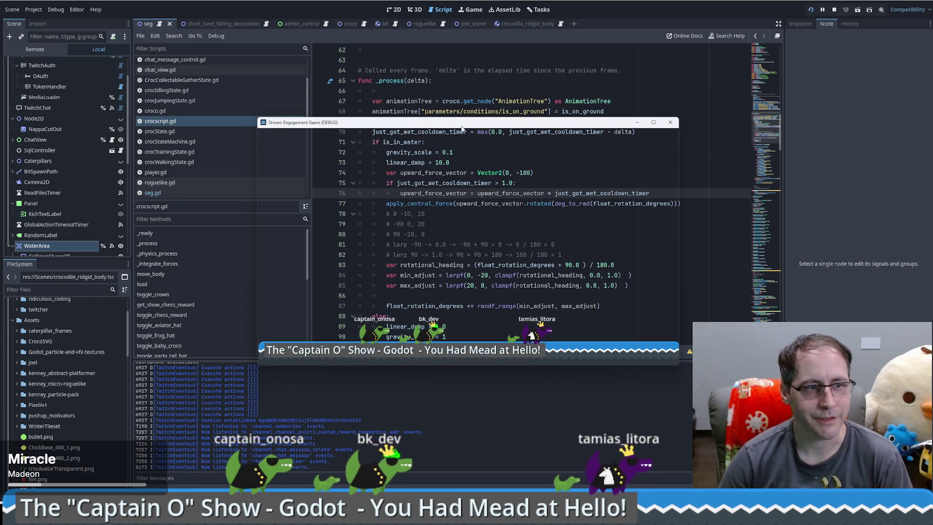
Shift the game's debug window slightly left and bring the code editor back in front
drag(460, 126, 416, 125)
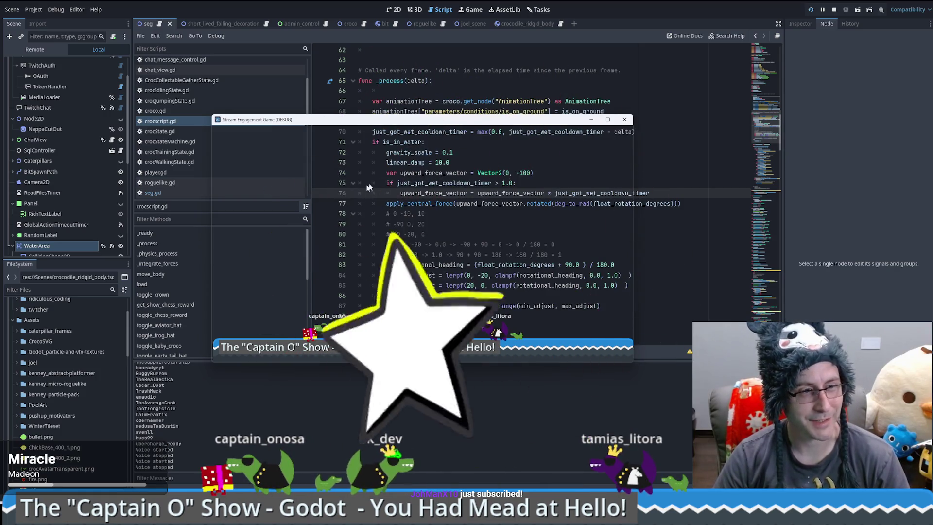
click(315, 185)
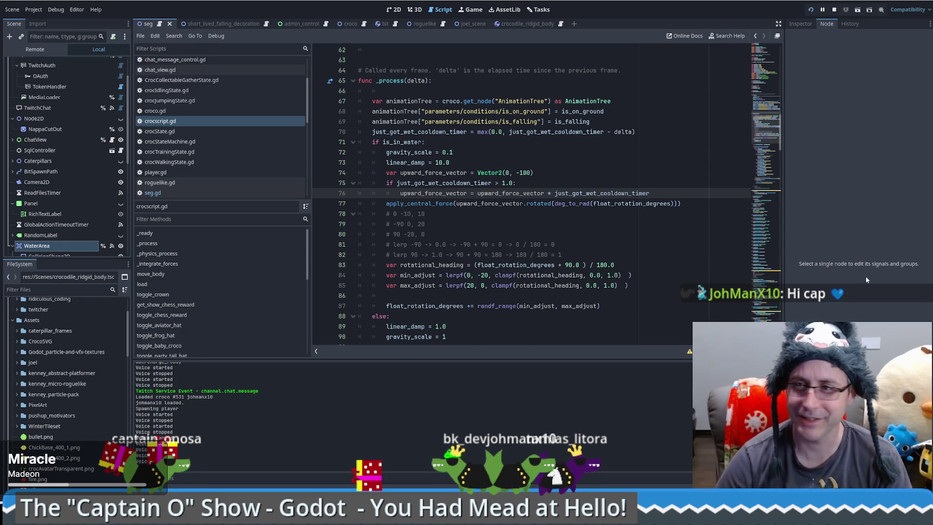
mouse_move(243, 517)
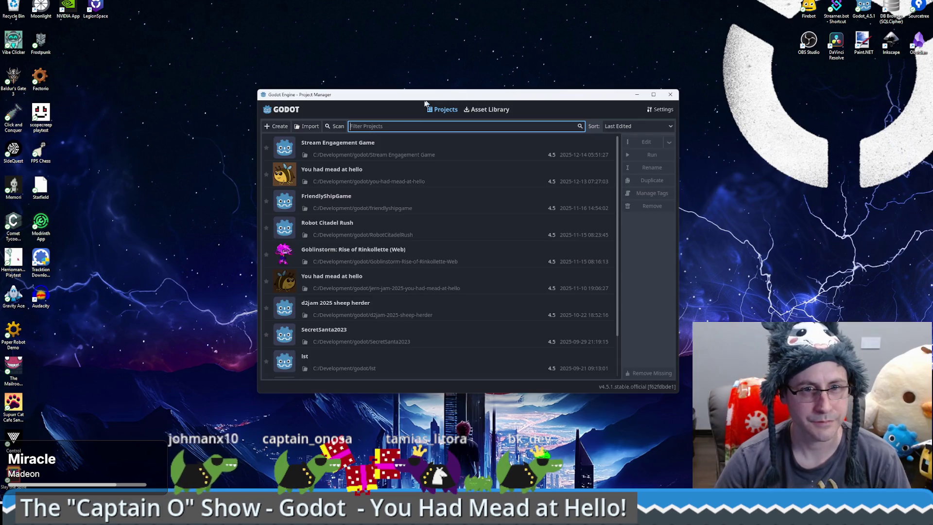
Select 'You had mead at hello' in the Project Manager and open it for editing
click(398, 141)
click(395, 169)
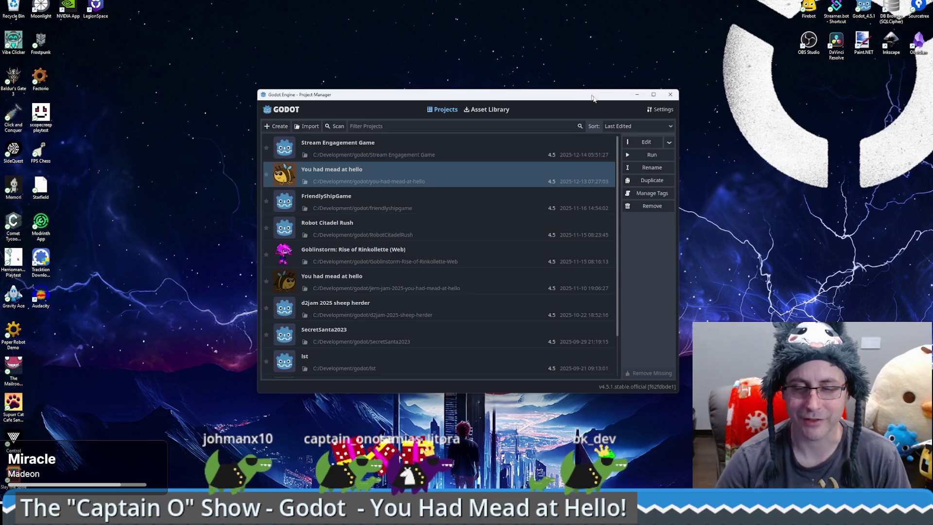
click(646, 141)
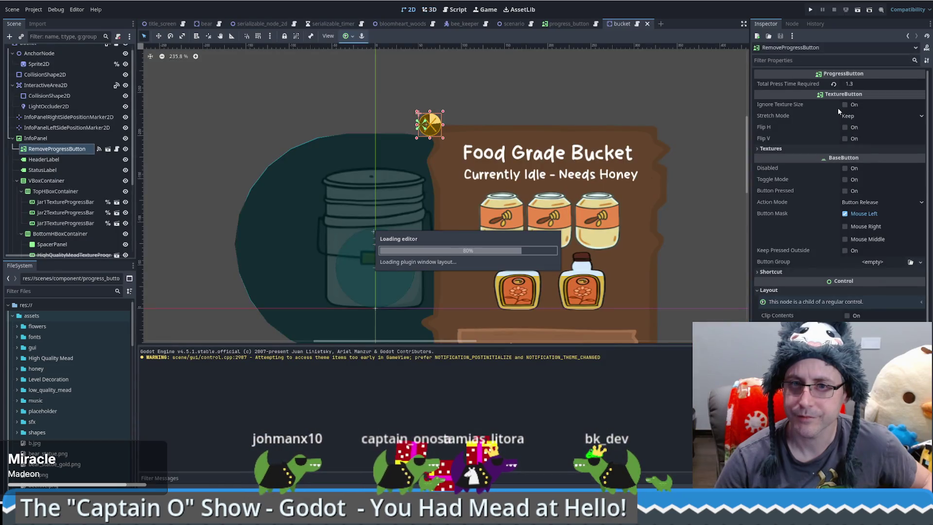
Run You Had Mead at Hello from the editor and mute the game's audio
click(811, 10)
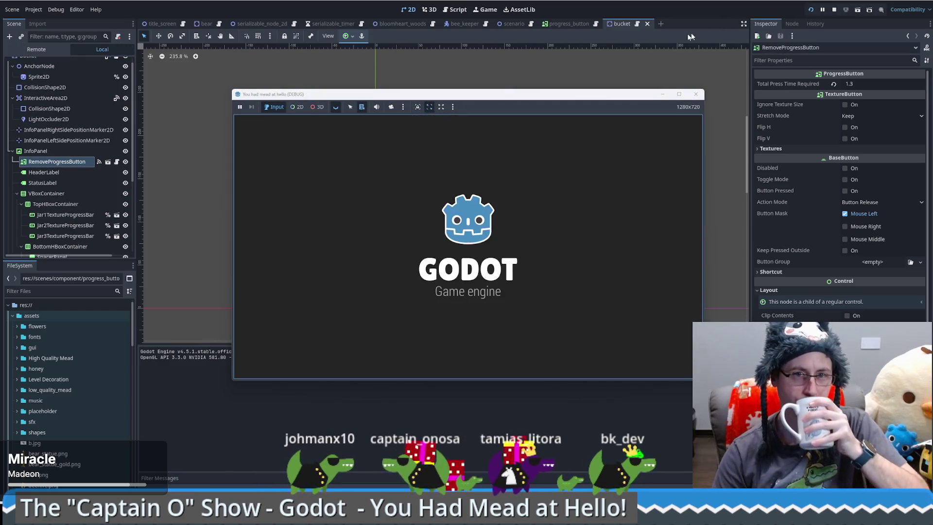
click(377, 107)
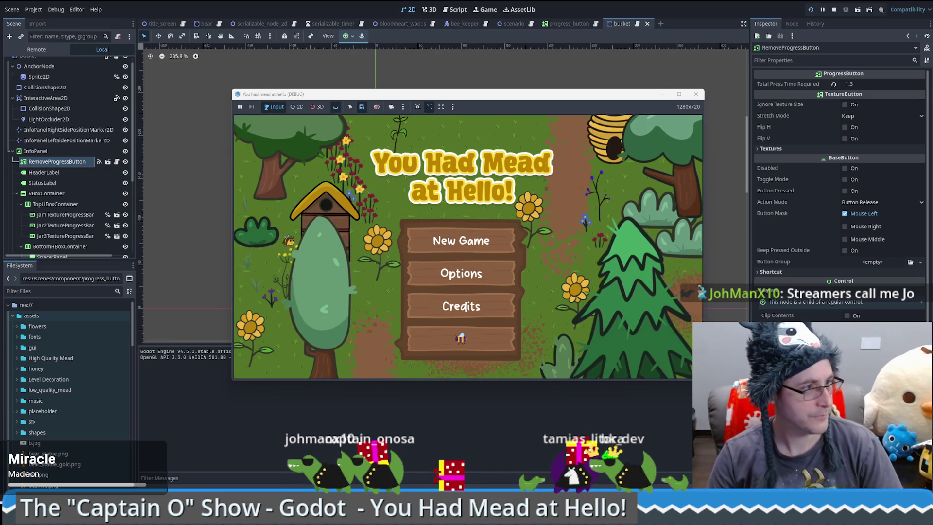
key(alt+Tab)
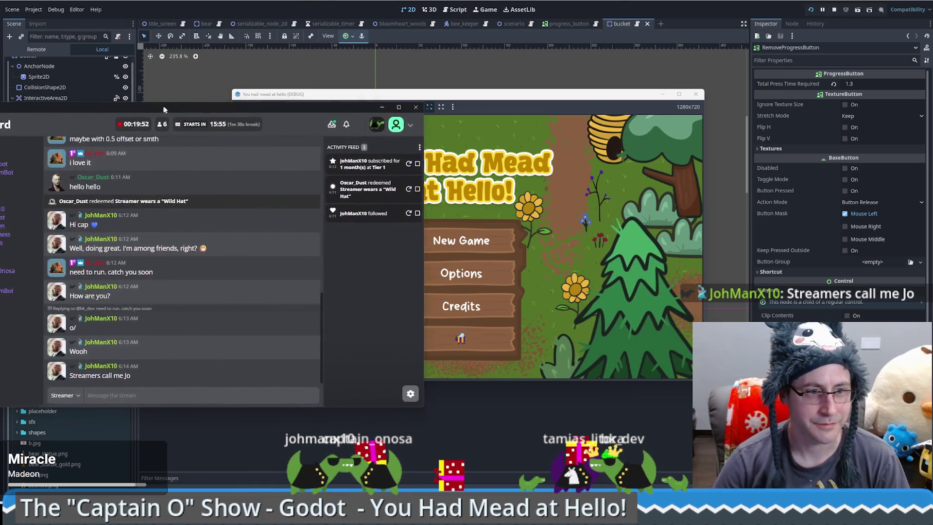
Add a Name metadata entry with the viewer's nickname to their Firebot profile, then close it
click(174, 361)
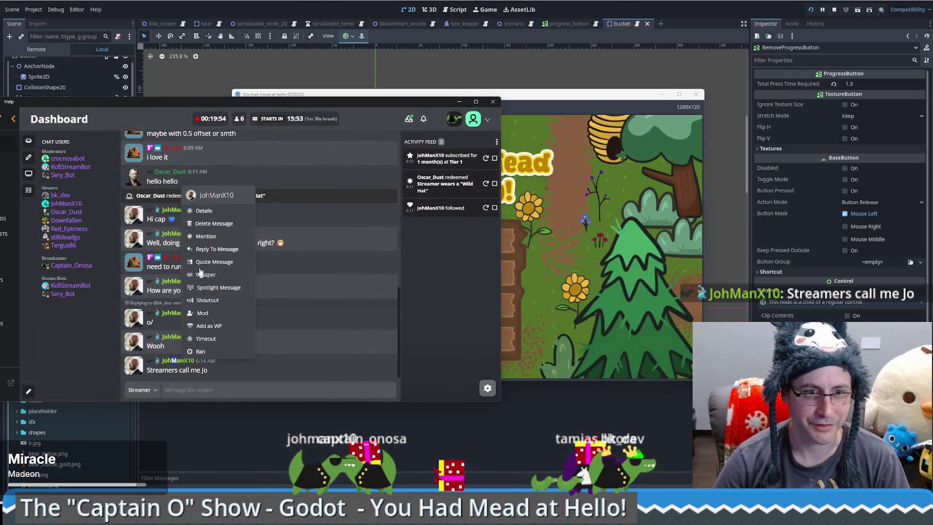
click(213, 211)
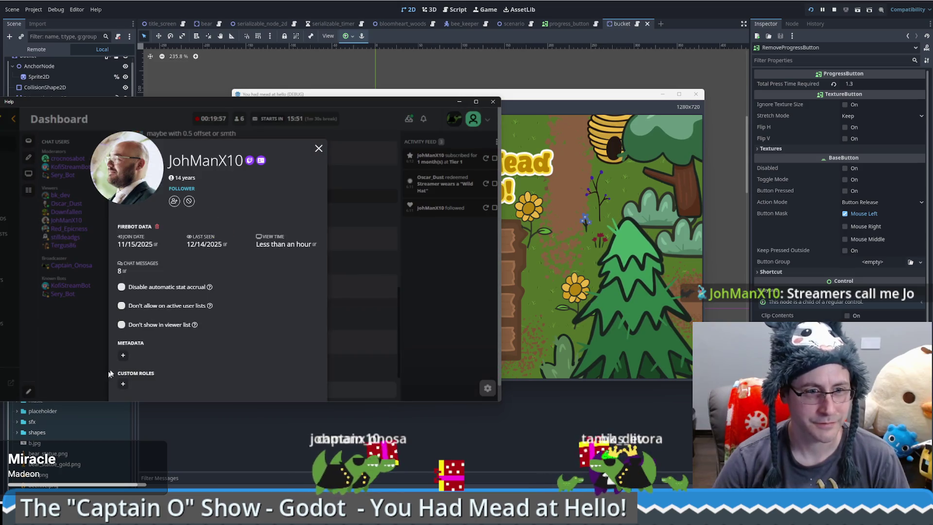
click(122, 358)
text(Jo)
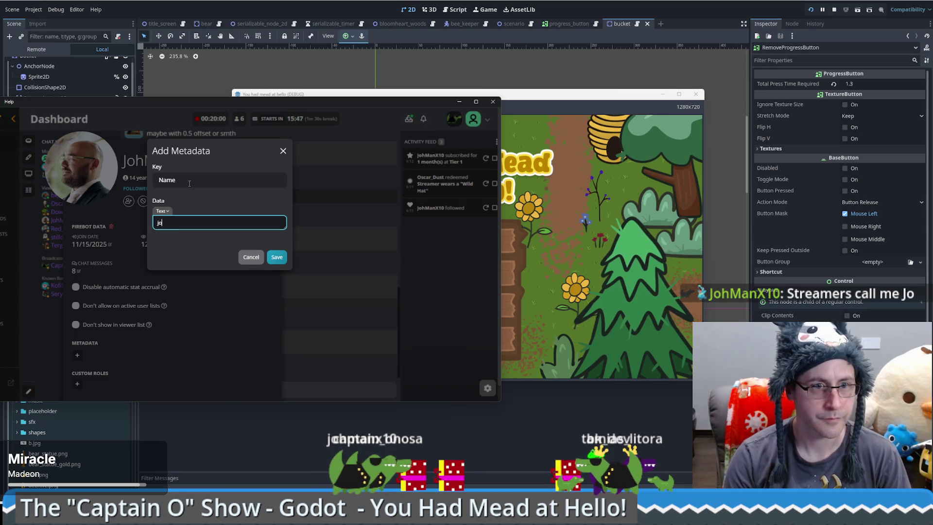
click(277, 257)
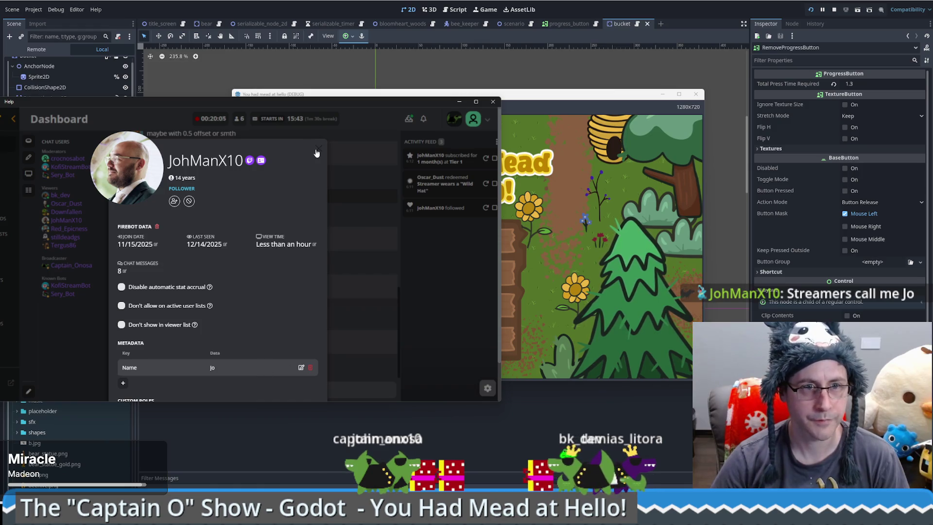
click(317, 150)
click(355, 97)
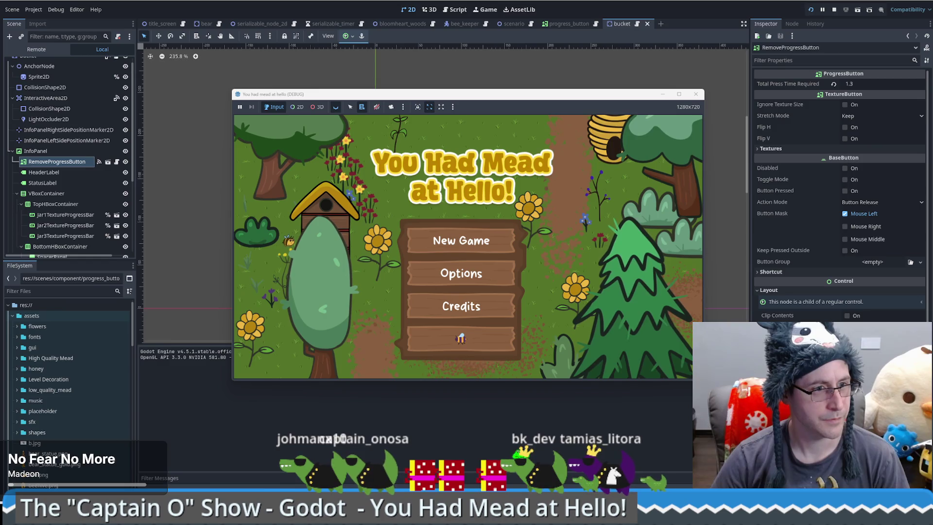
Start a New Game, walk the beekeeper around the forest map, and maximize the game window
drag(437, 94, 413, 58)
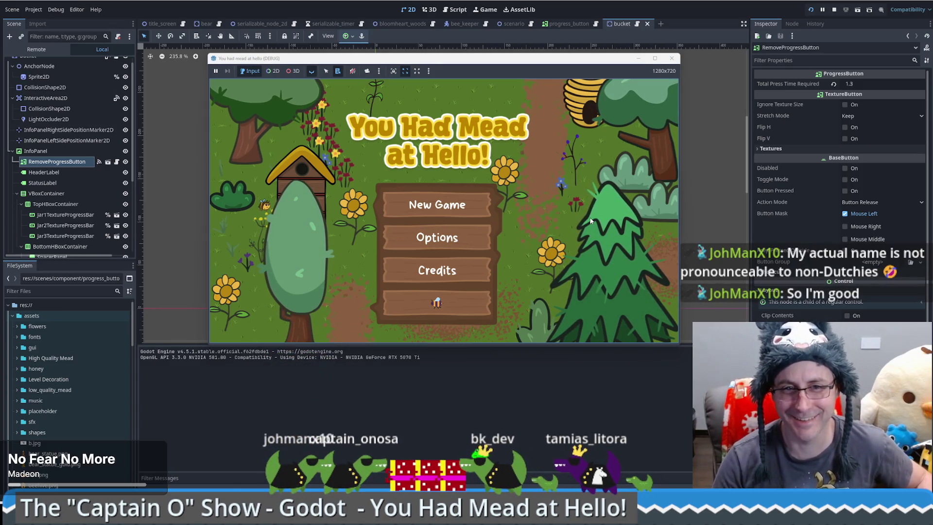
click(470, 211)
click(491, 223)
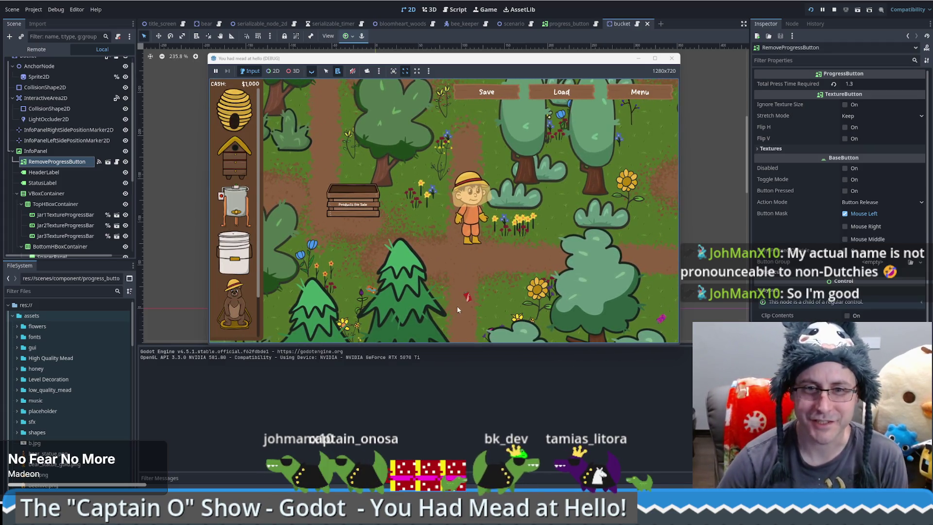
click(457, 309)
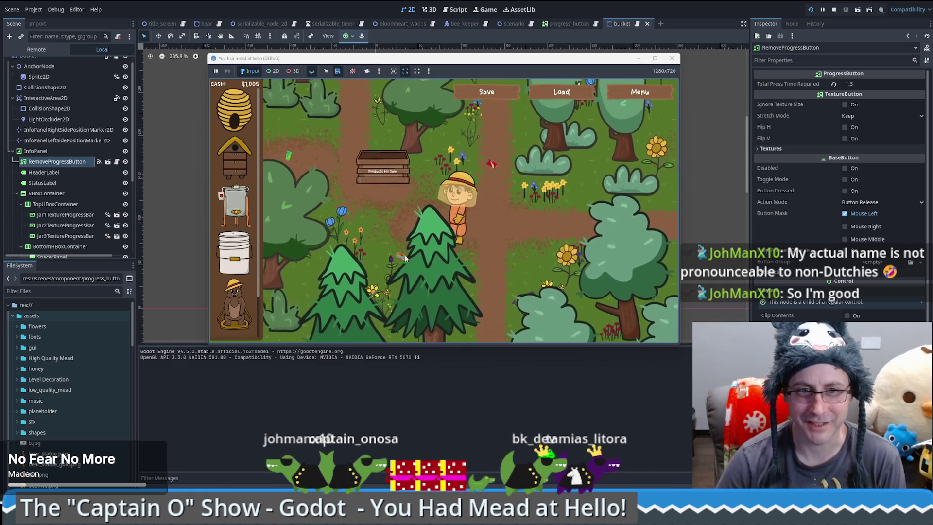
click(406, 171)
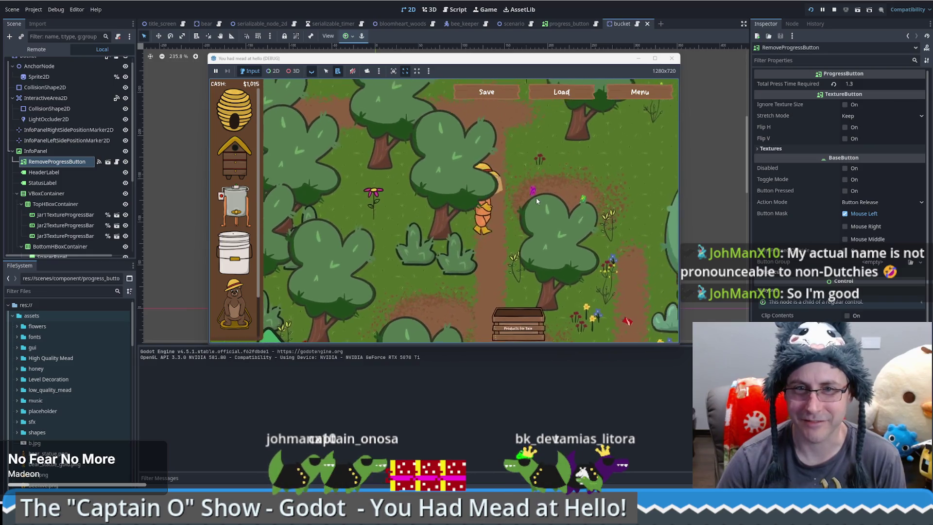
click(537, 200)
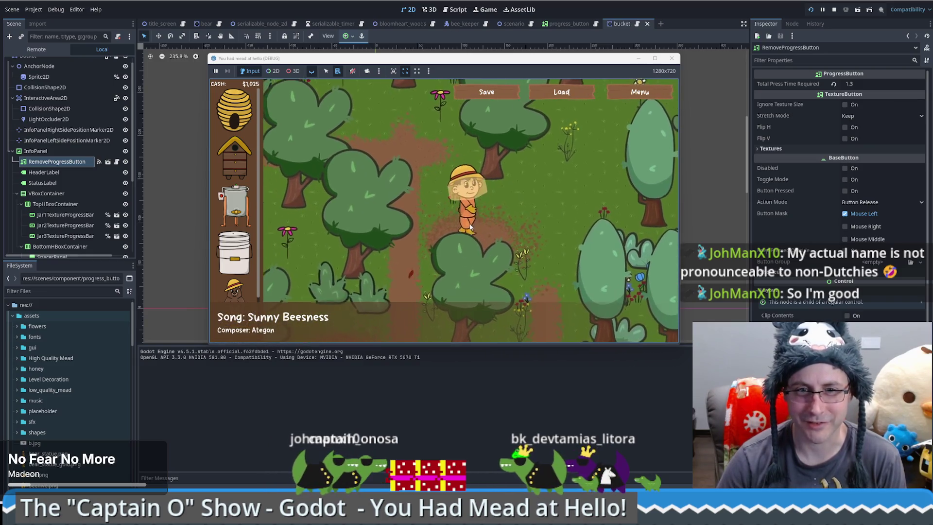
click(469, 182)
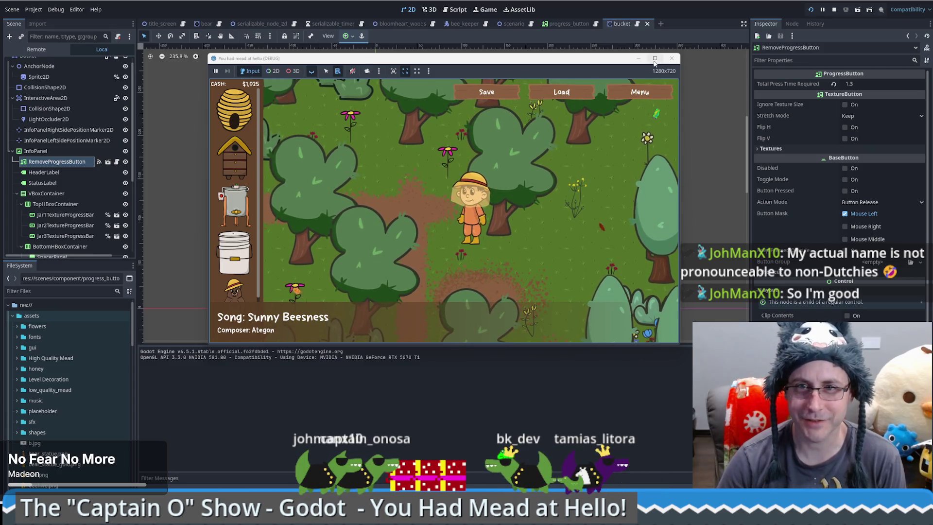
click(655, 59)
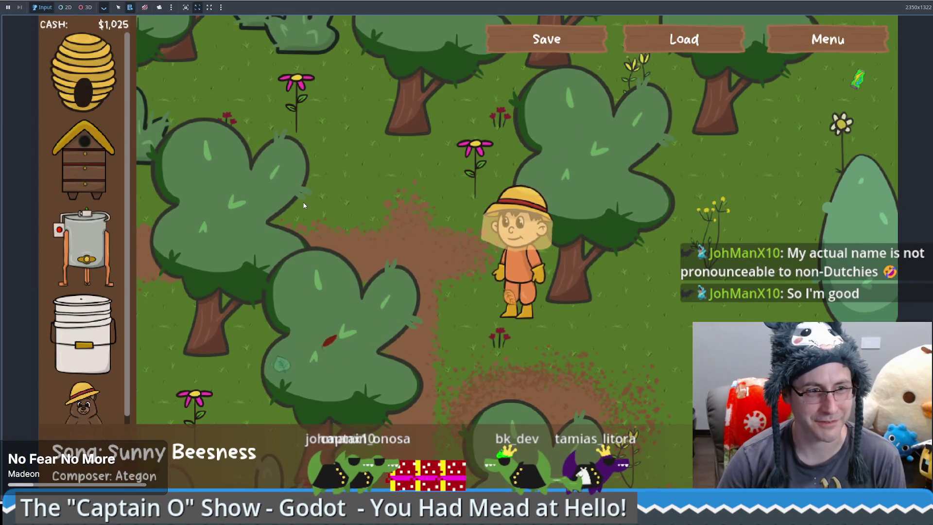
Walk the beekeeper down-right and place a bee hive from the shop bar beside him
click(565, 335)
drag(564, 332, 578, 309)
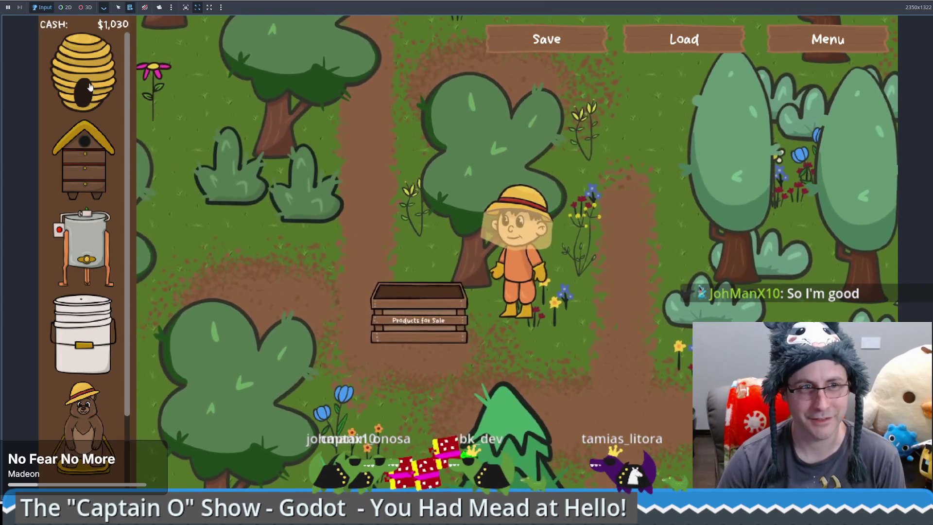
mouse_move(83, 73)
mouse_down()
mouse_move(609, 314)
mouse_move(572, 279)
mouse_move(82, 155)
mouse_move(409, 289)
mouse_move(615, 287)
mouse_up()
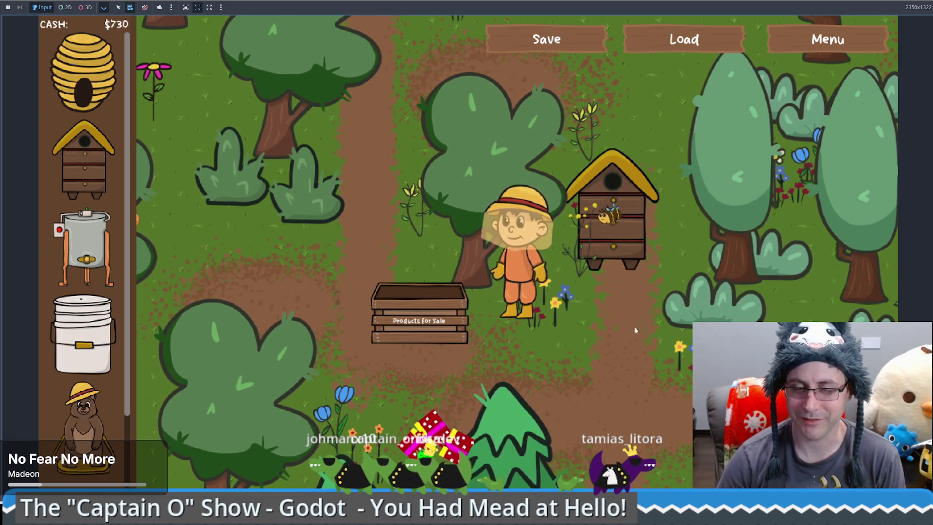
Walk the beekeeper with the arrow keys until he stands beside the new hive
key(Right)
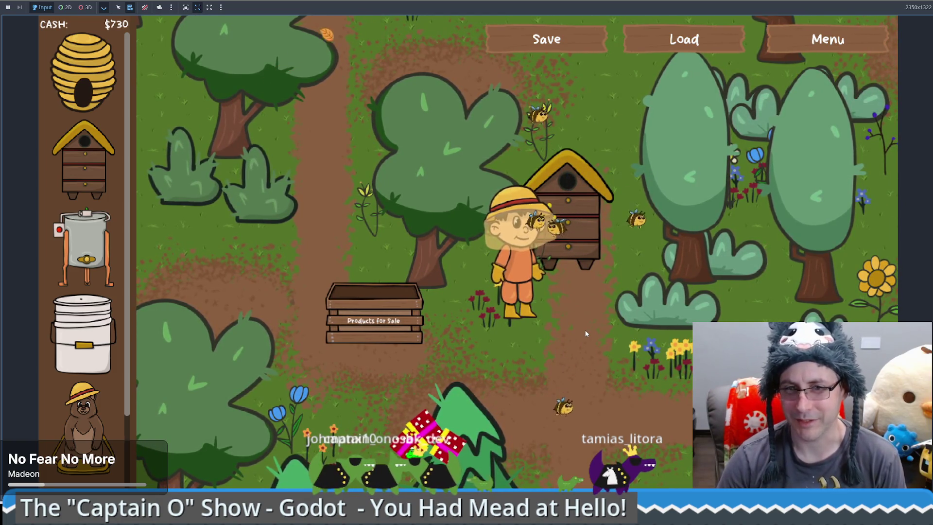
key(Down)
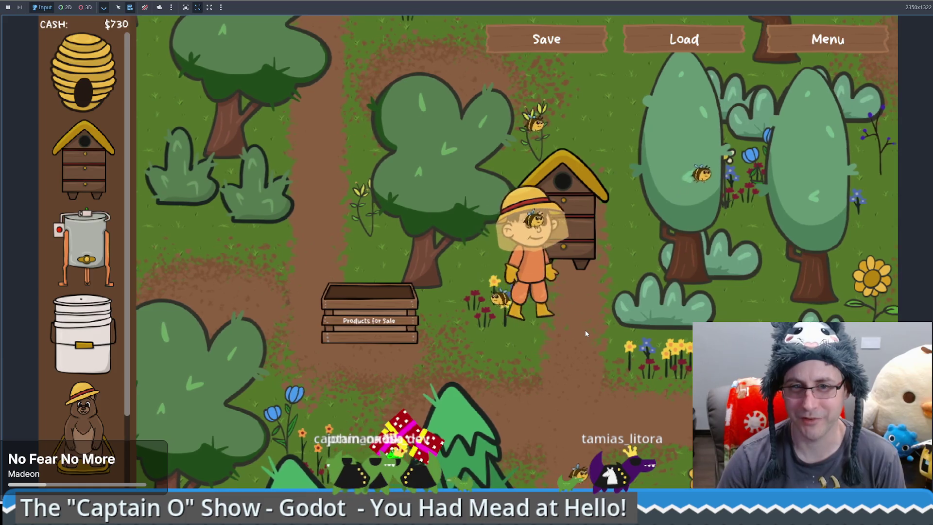
key(Right)
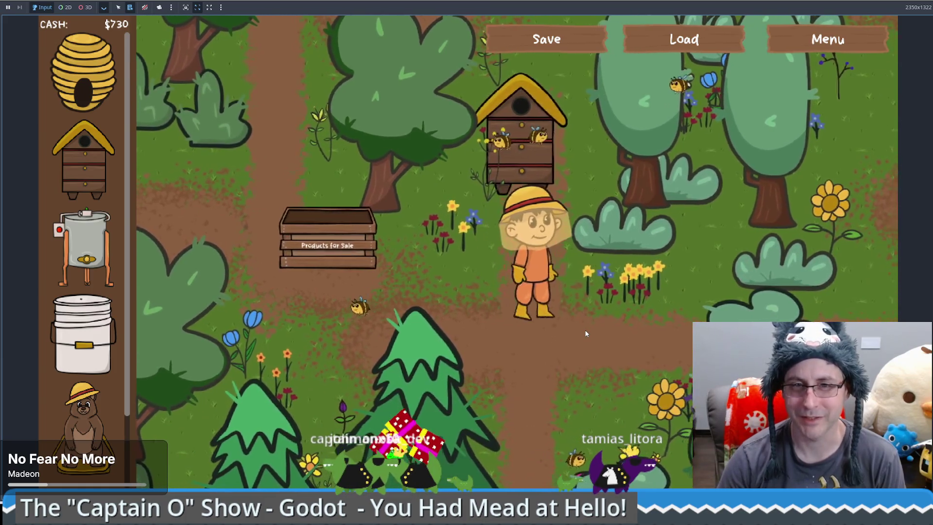
key(Up)
key(Up)
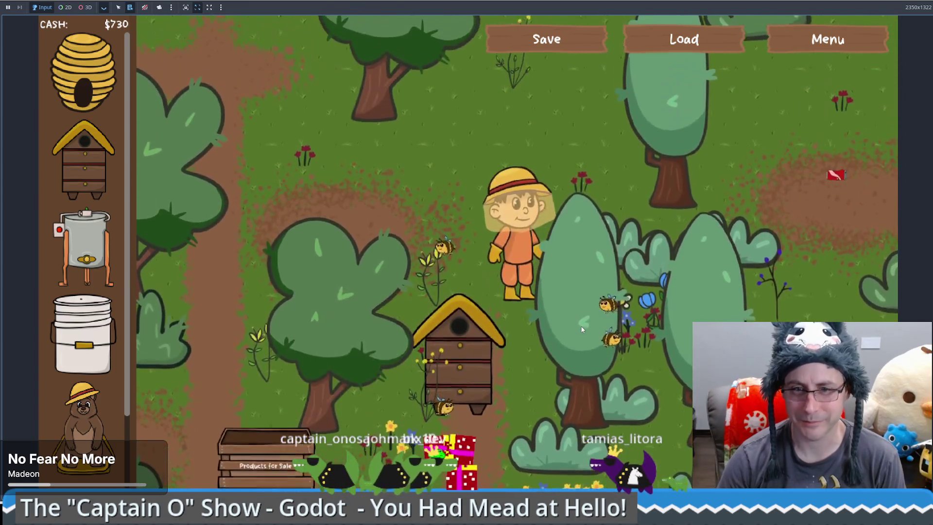
key(Down)
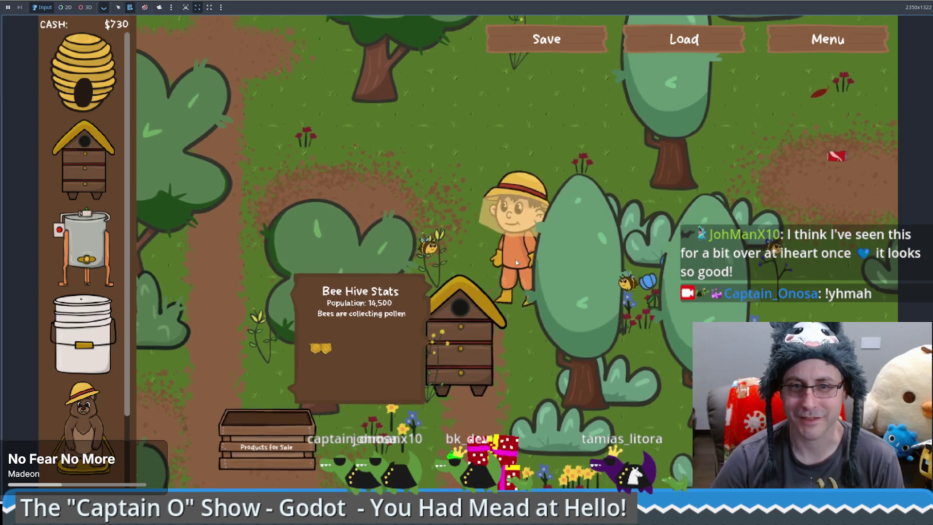
Walk the beekeeper up and right, then up and left across the map
key(Up)
key(Right)
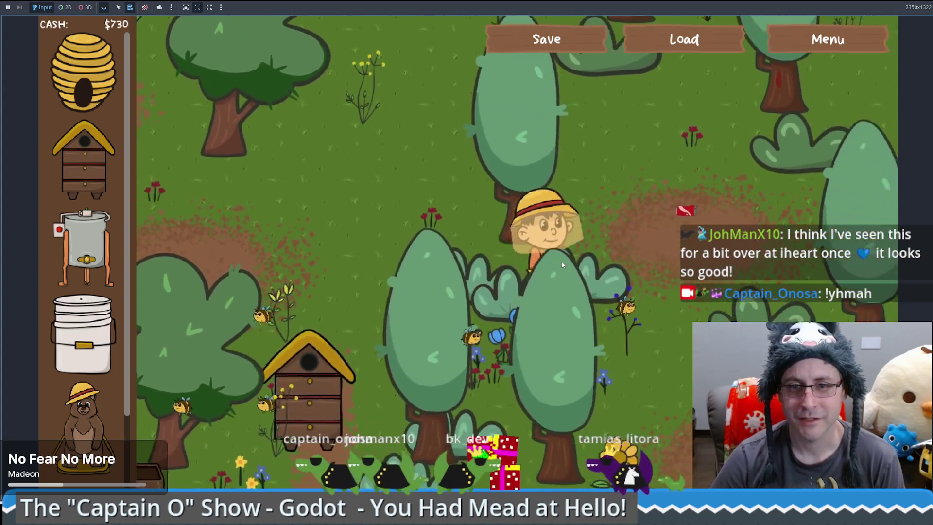
key(Up)
key(Right)
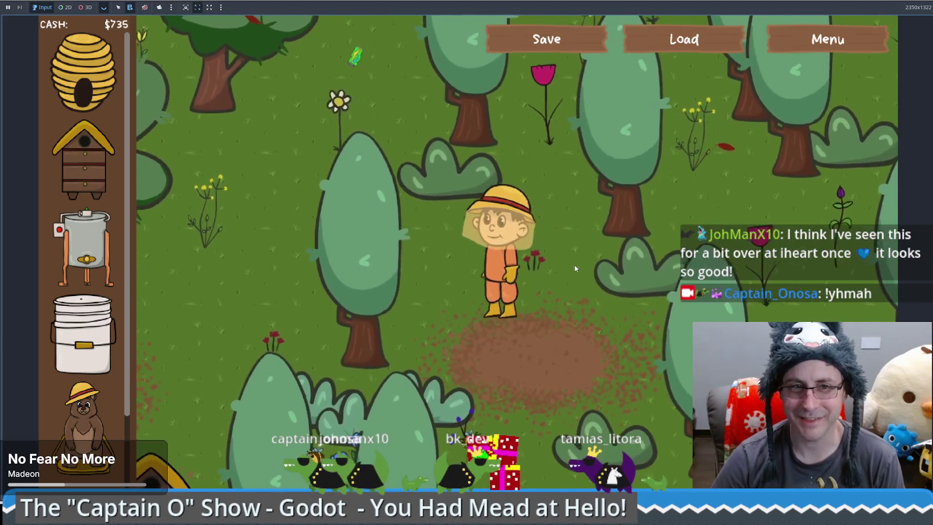
key(Up)
key(Left)
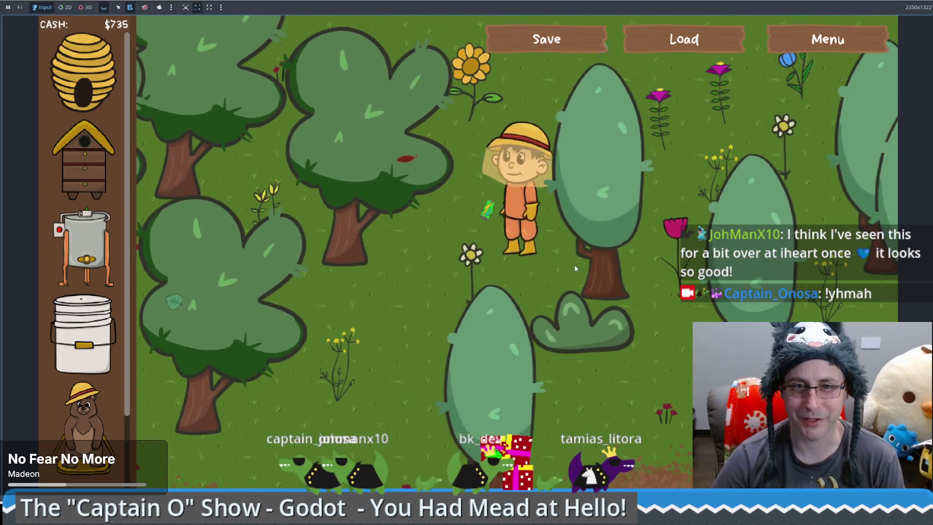
key(Up)
key(Left)
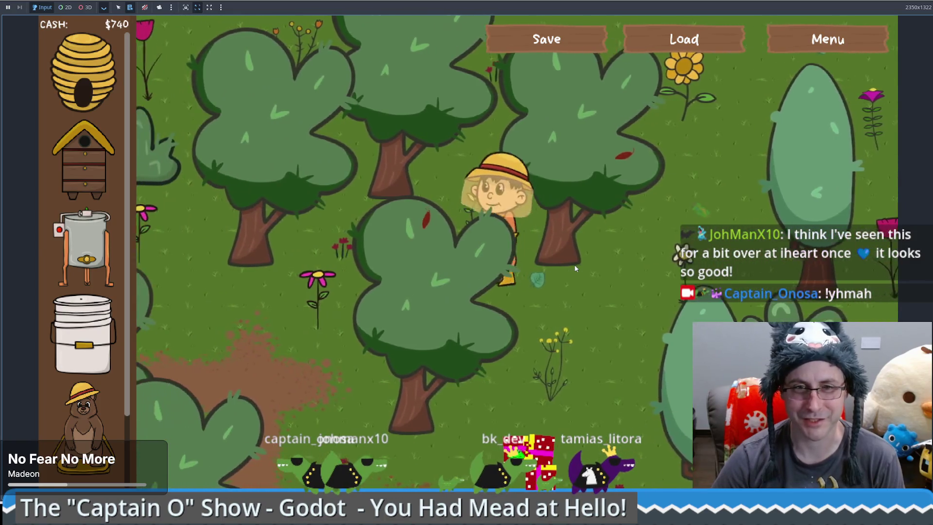
Walk the beekeeper down the path to the beehive and open its Bee Hive Stats panel
key(Down)
key(Left)
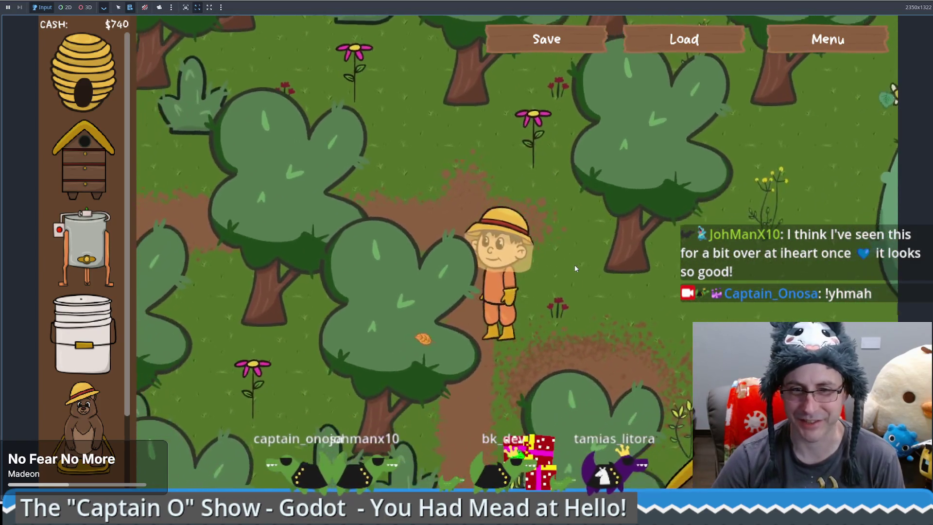
key(Down)
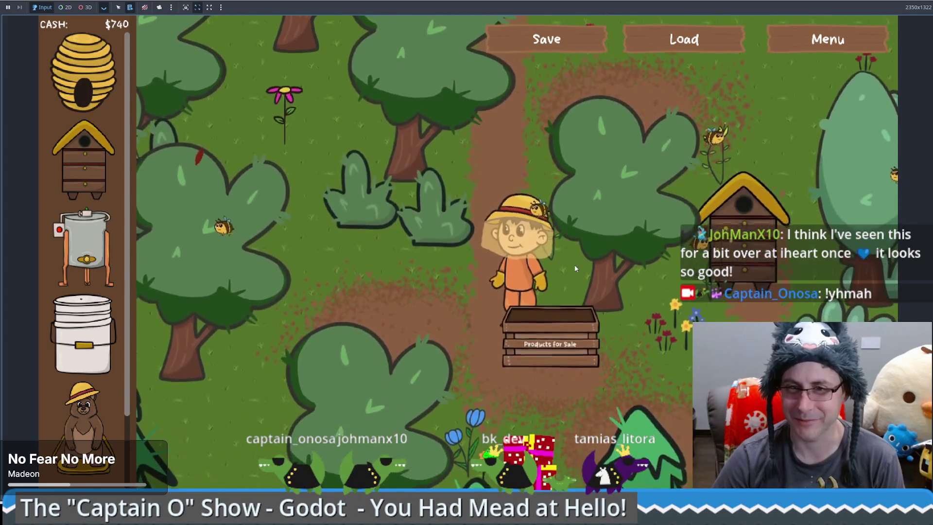
key(Up)
key(Right)
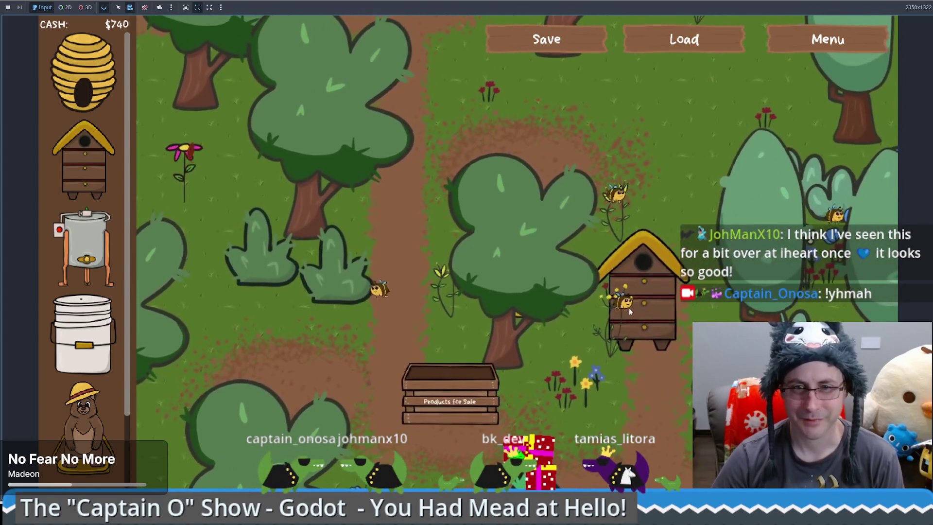
click(641, 311)
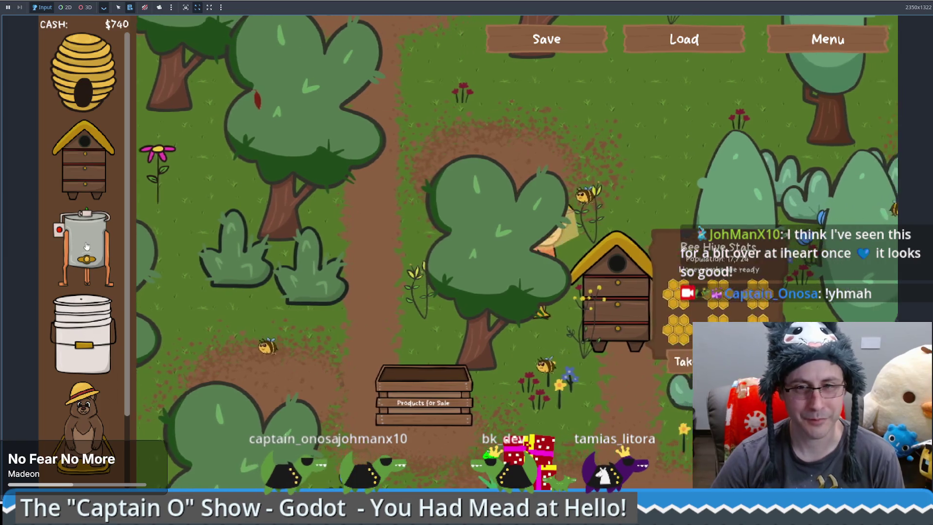
Take the hive's honeycombs and place a Food Grade Bucket beside the beekeeper
click(675, 361)
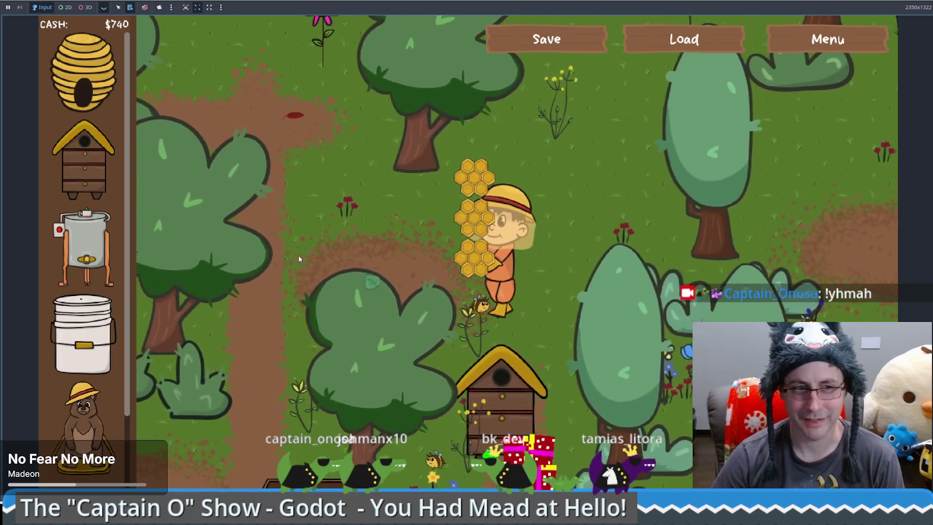
mouse_move(83, 336)
mouse_down()
mouse_move(431, 262)
mouse_move(646, 259)
mouse_up()
click(646, 262)
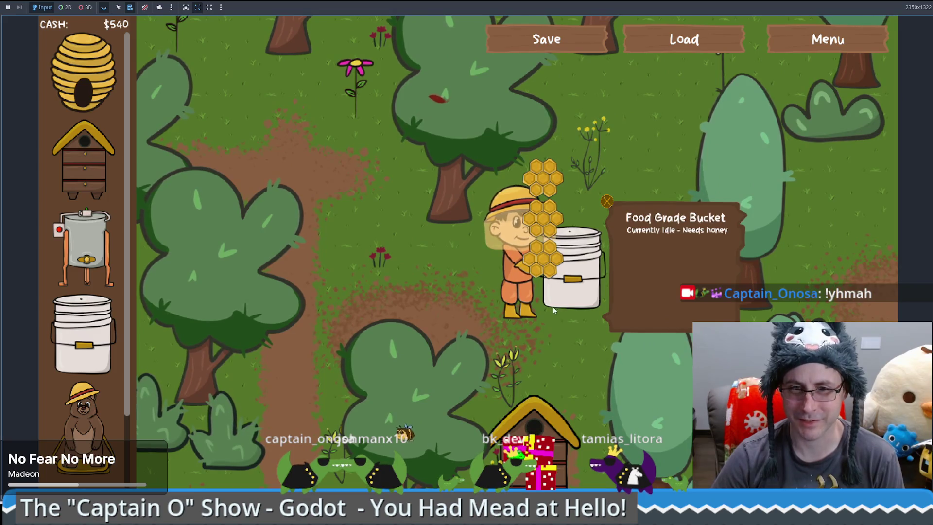
Sell the Food Grade Bucket for $200 from its panel, then buy another one
click(610, 275)
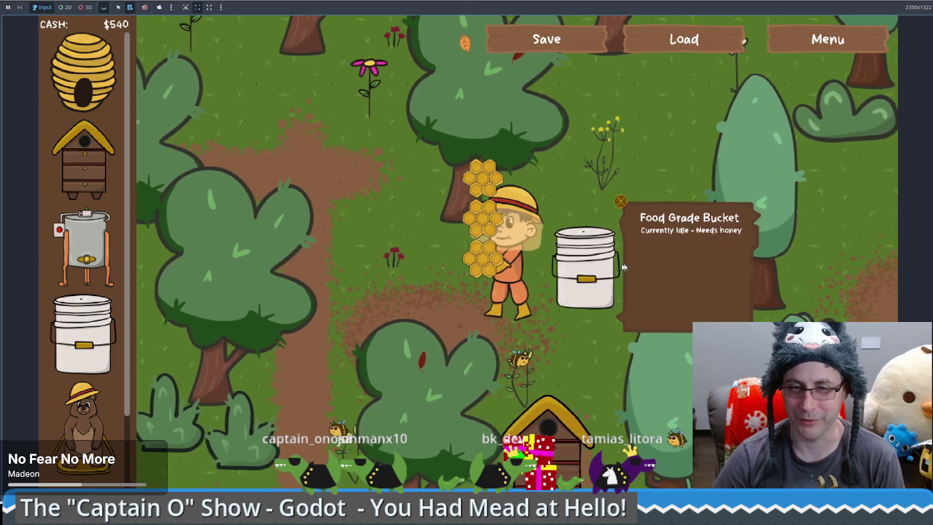
click(633, 204)
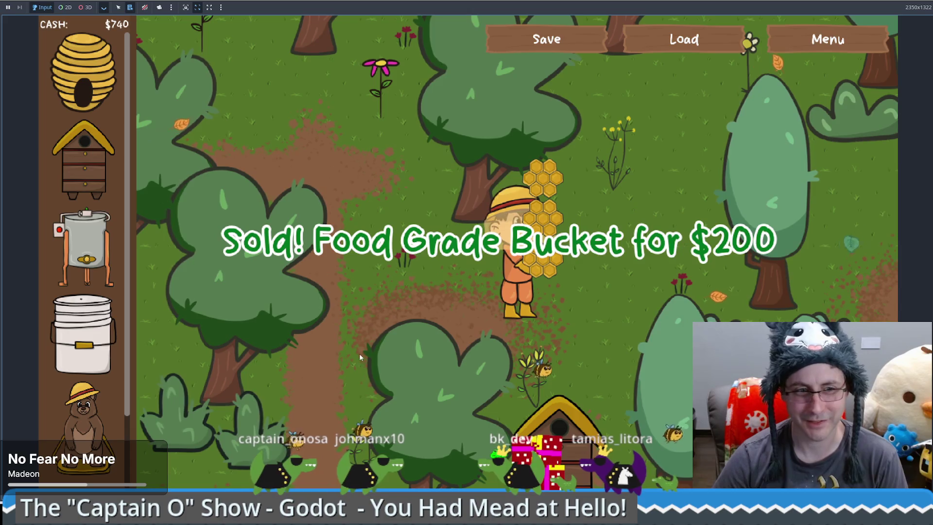
click(83, 335)
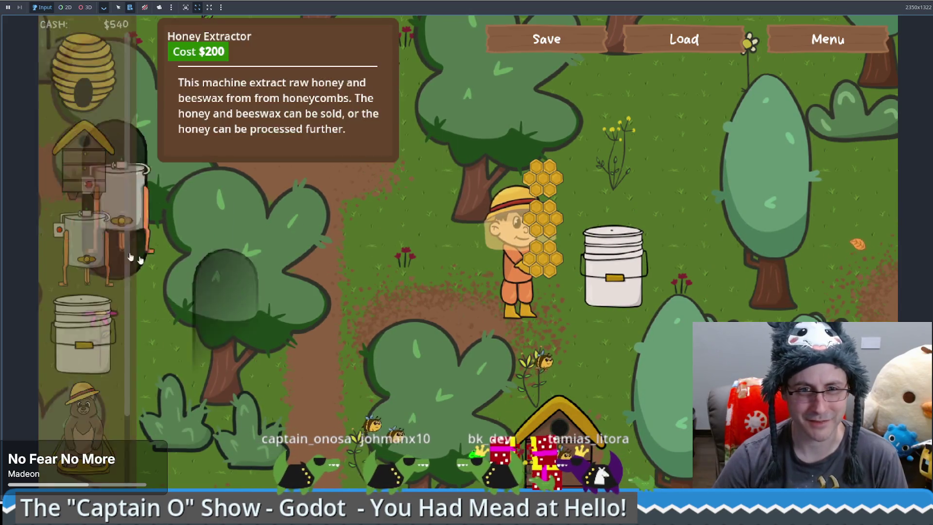
Place a Honey Extractor, extract the honeycombs, pour the honey into the bucket and sell it
click(82, 247)
click(350, 340)
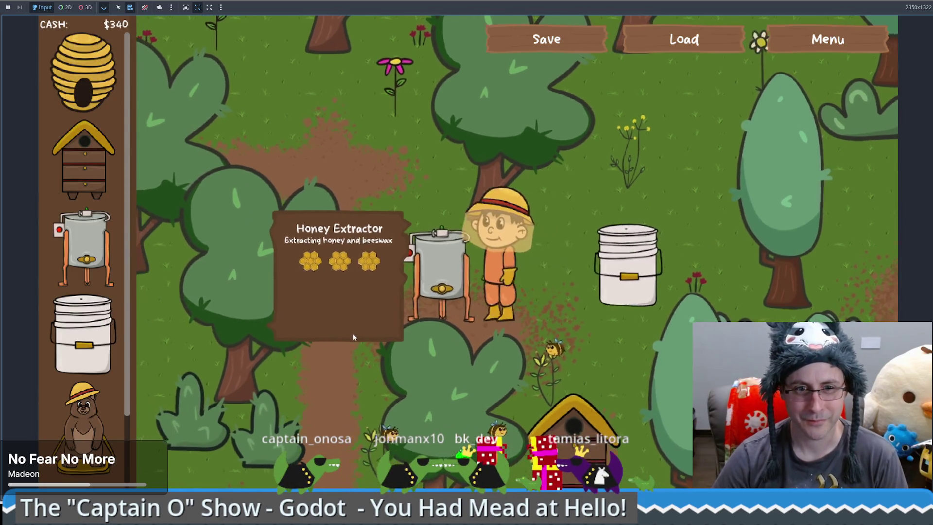
click(340, 336)
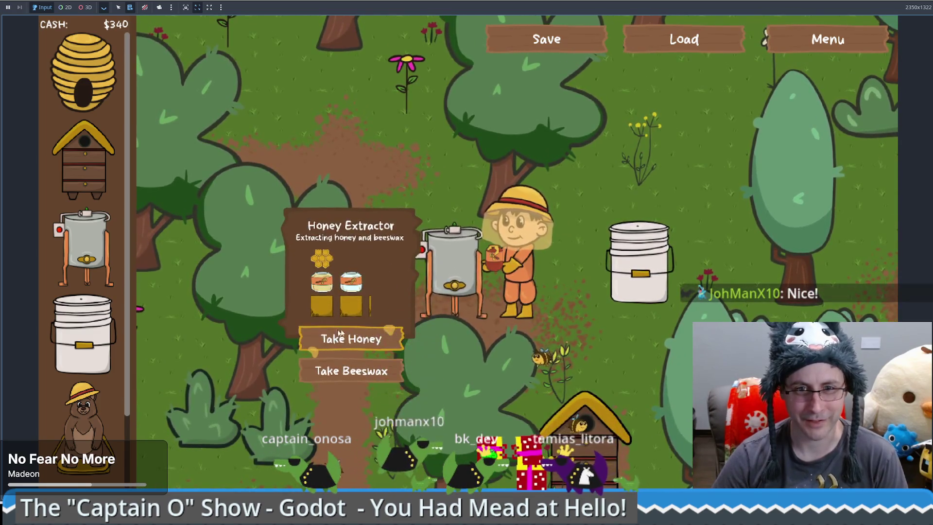
click(639, 262)
click(683, 327)
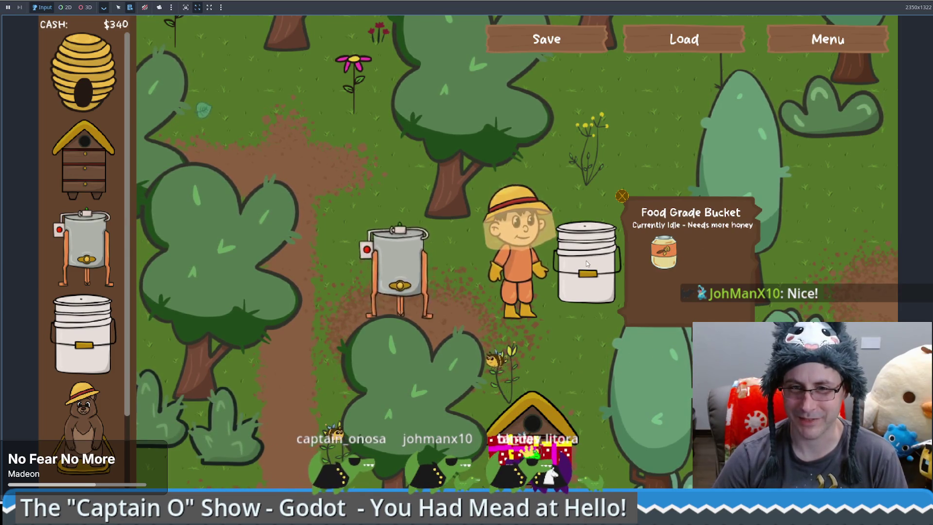
click(624, 198)
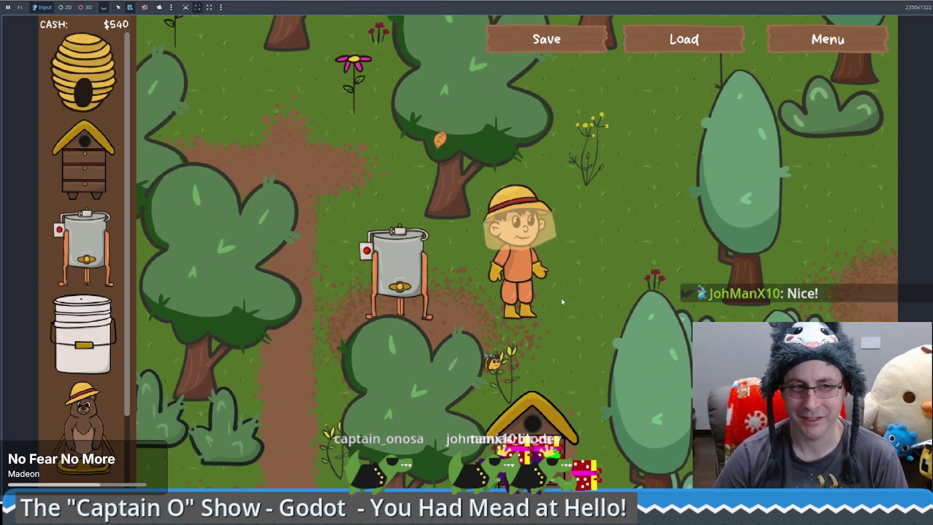
Place a new Food Grade Bucket near the beekeeper, try a sell box, and sell the idle bucket
drag(82, 335, 590, 280)
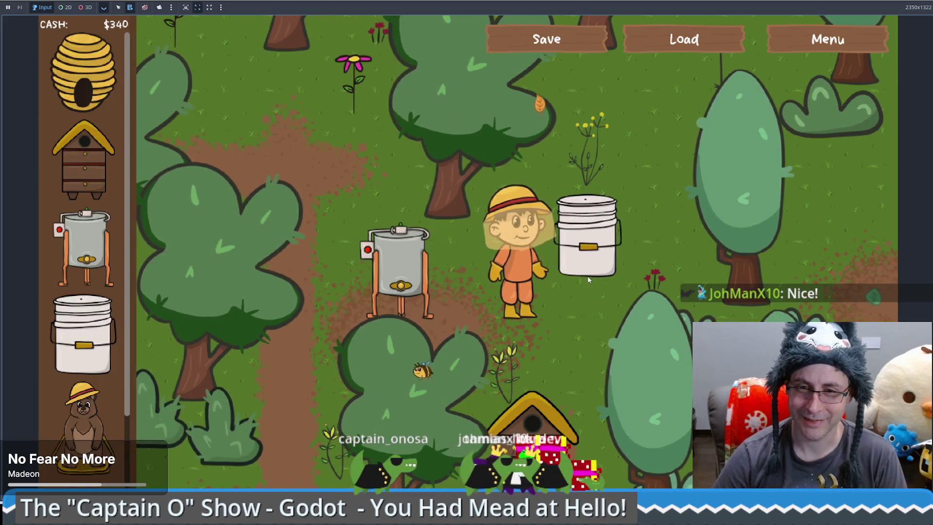
scroll(106, 418, down, 2)
mouse_move(106, 418)
mouse_down()
mouse_move(197, 388)
mouse_move(531, 350)
mouse_move(532, 384)
mouse_up()
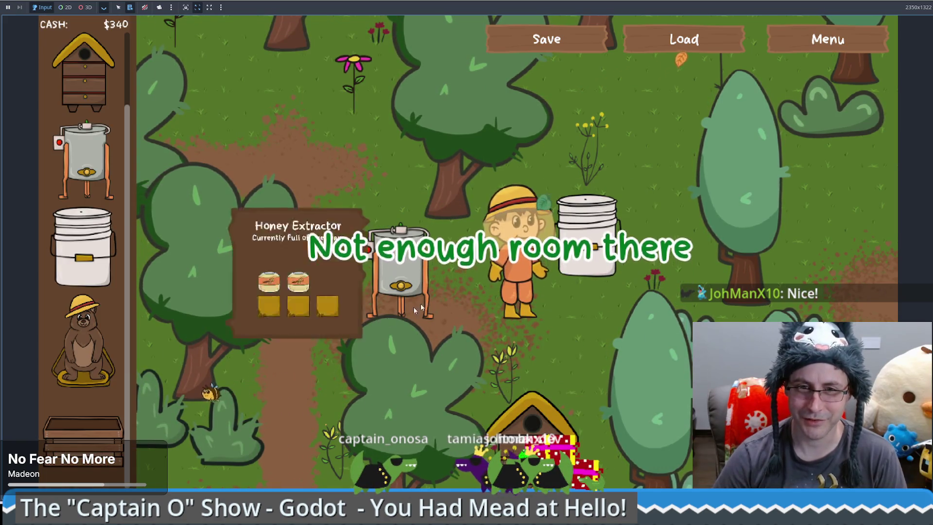
mouse_move(626, 204)
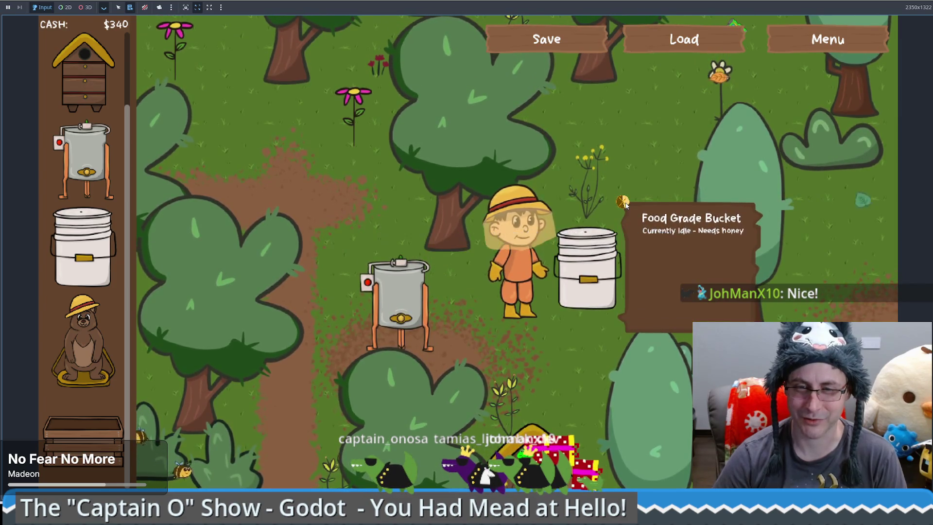
click(623, 201)
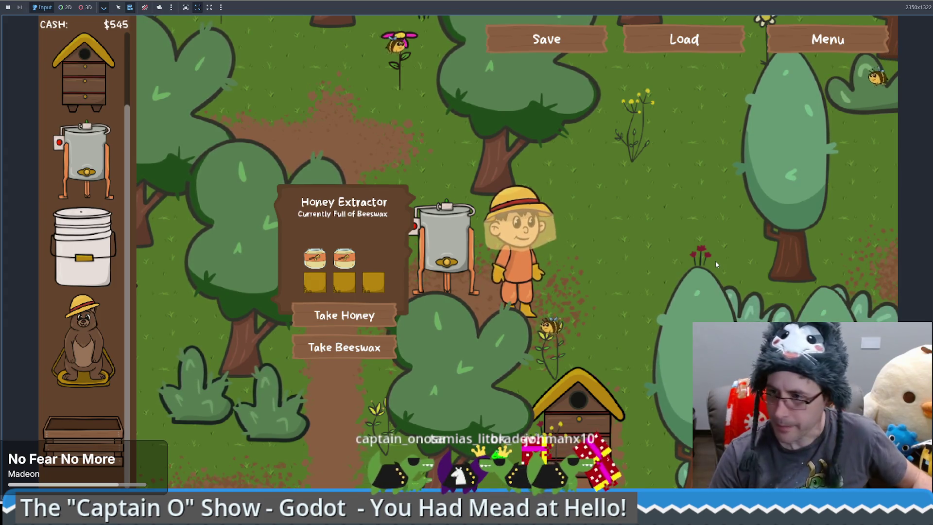
Take the beeswax and a honey jar from the extractor, walk back, and stop the play-test with F8
click(378, 348)
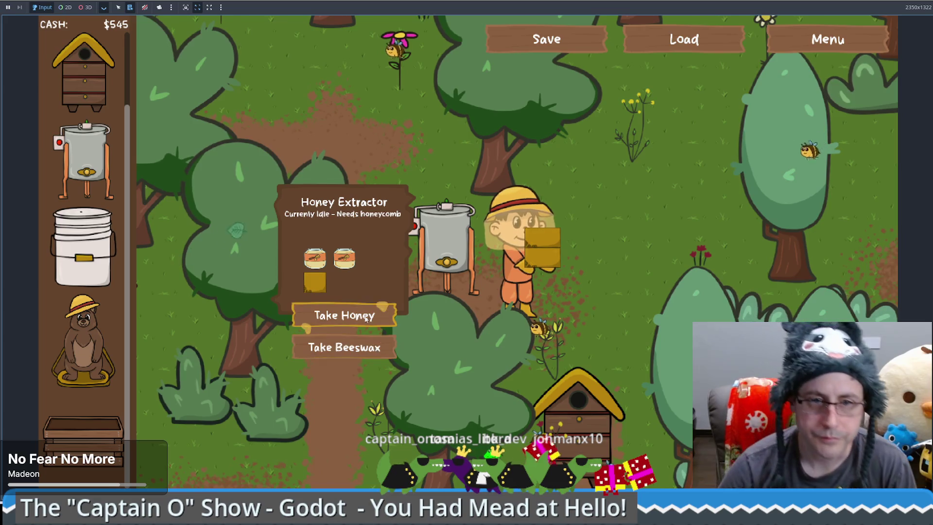
click(344, 315)
key(a)
key(w)
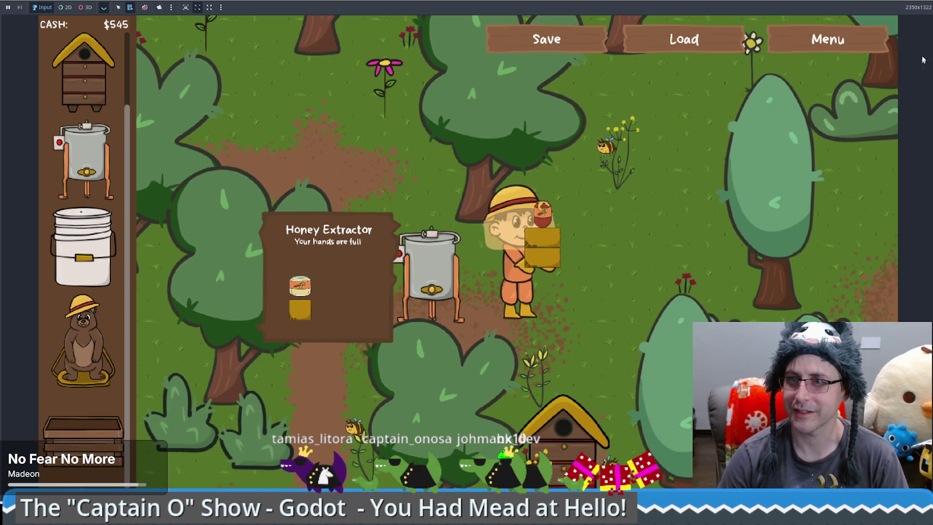
key(F8)
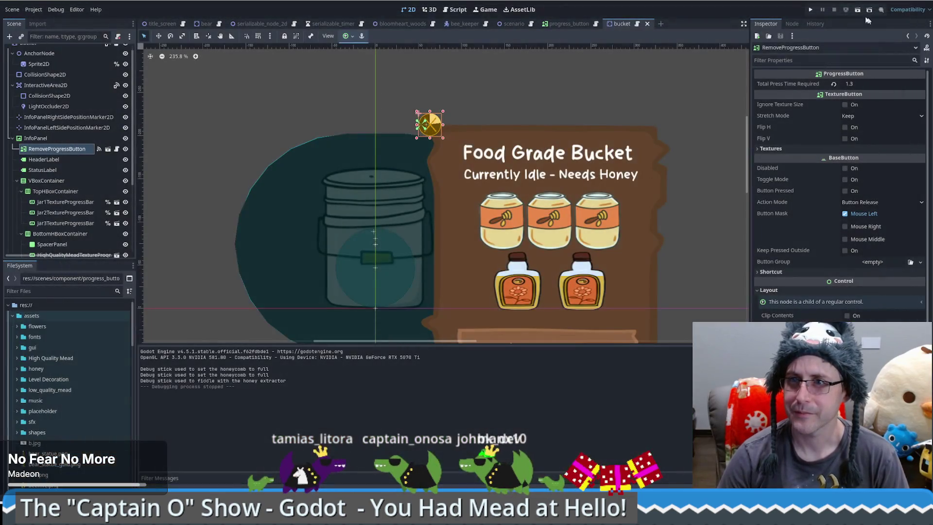
Bring the crocodile project's editor to the front, showing crocscript.gd's in-water force code
key(super+d)
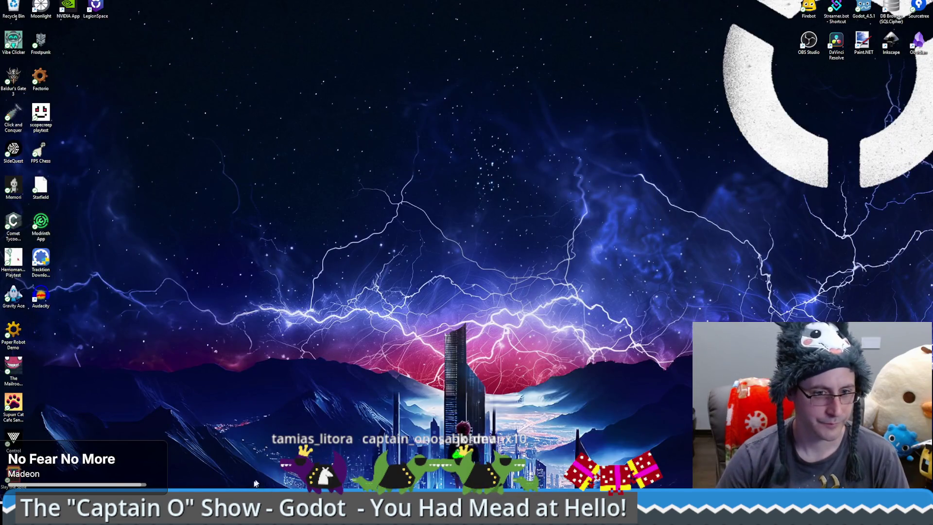
mouse_move(218, 515)
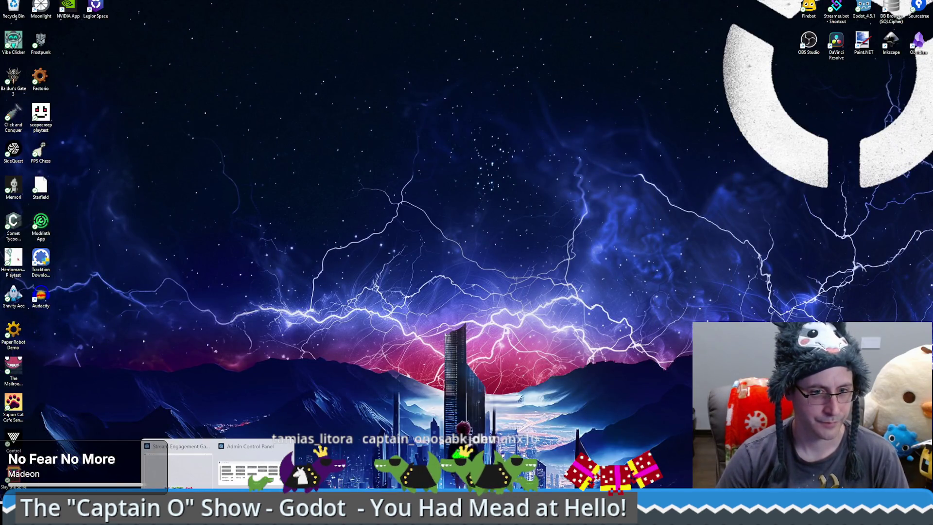
key(super+d)
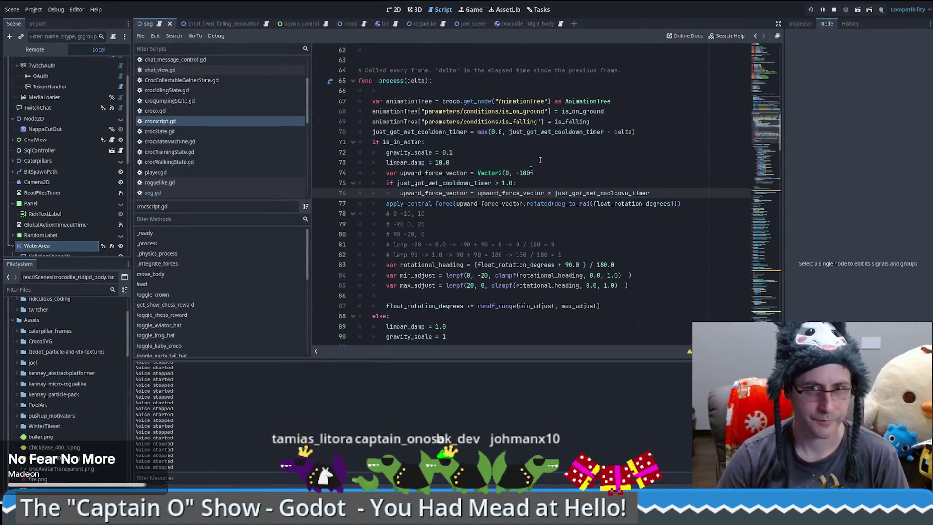
scroll(626, 239, up, 1)
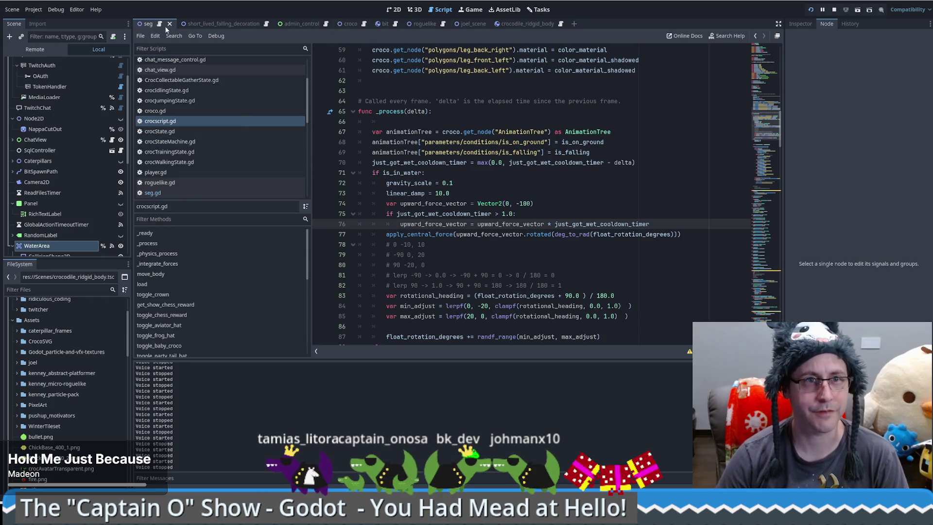
scroll(576, 262, down, 7)
scroll(635, 238, up, 3)
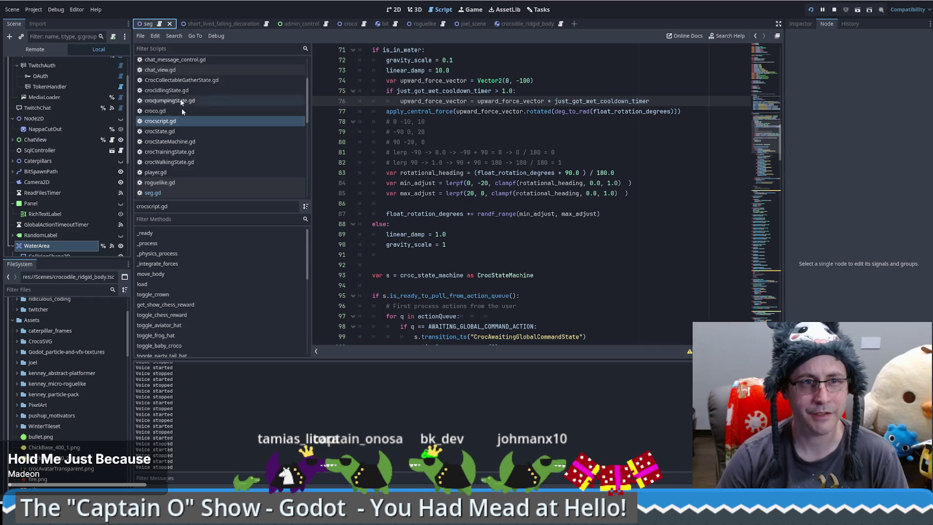
Shorten seg.gd's water cooldown to randf_range(6.4, 15.4)
key(alt+Left)
click(589, 286)
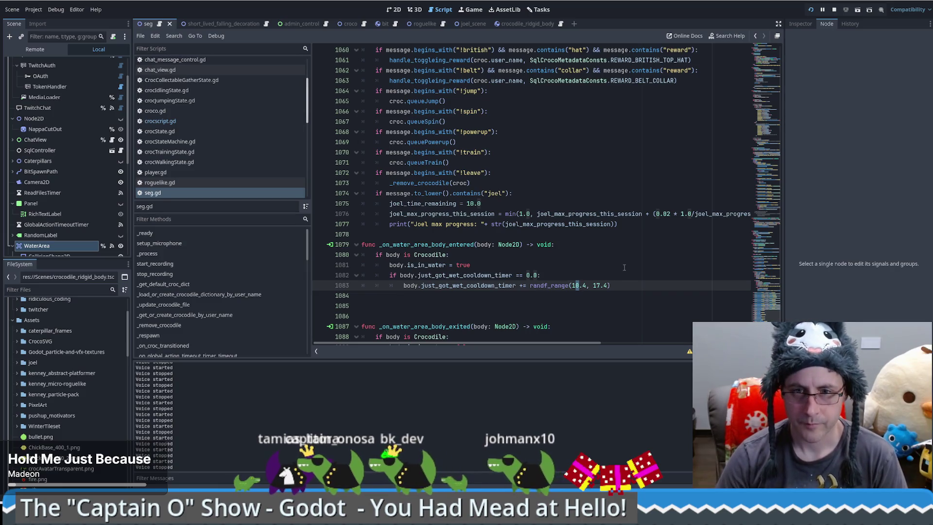
text(6)
click(597, 285)
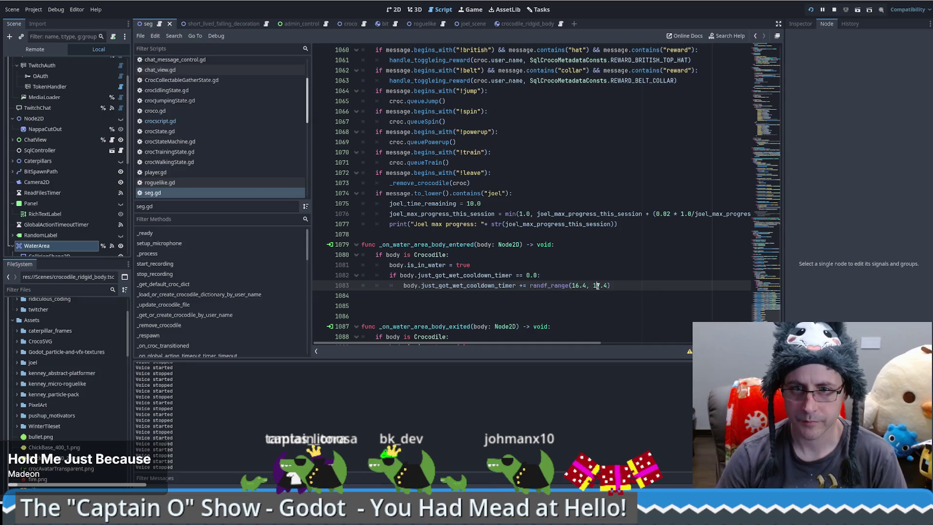
key(Delete)
text(5)
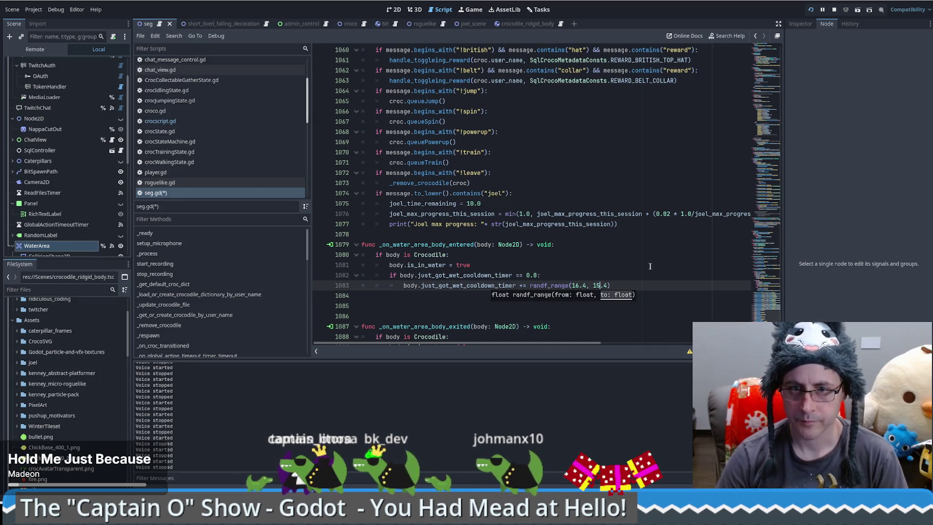
click(575, 286)
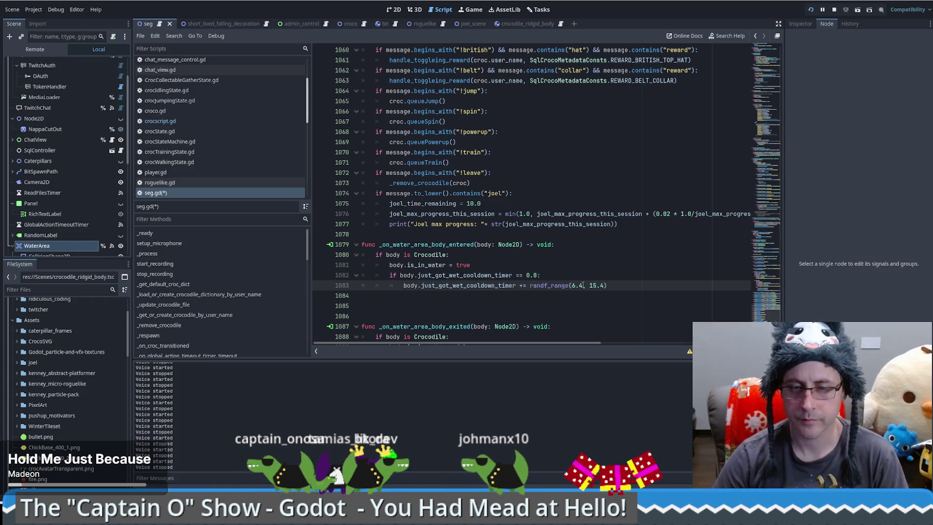
Save seg.gd and move to the !leave command check
click(637, 262)
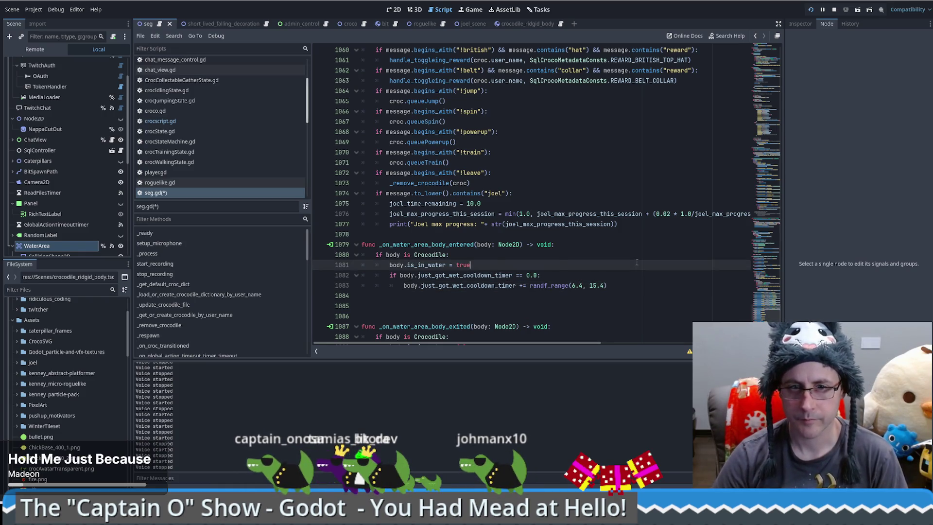
key(ctrl+s)
click(587, 176)
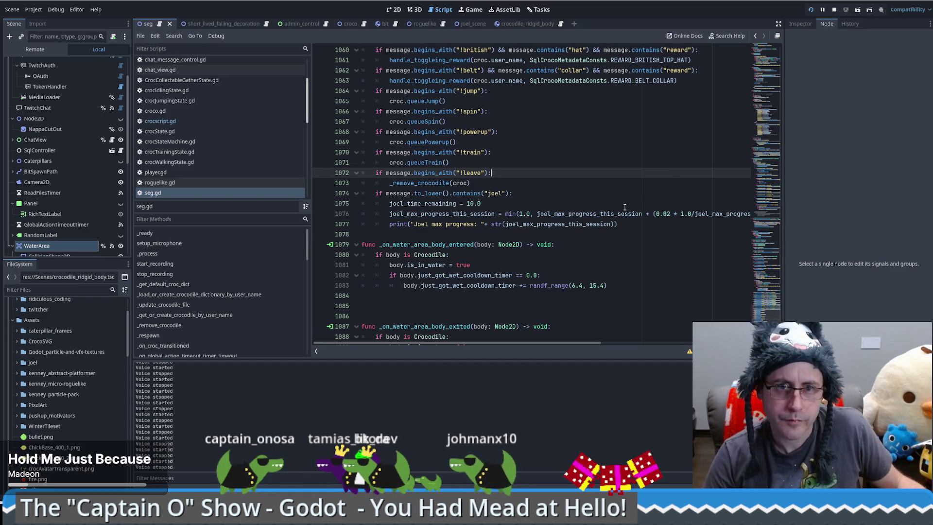
Search seg.gd for 'power' and step through matches to the Power up! reward at line 944
scroll(625, 207, up, 4)
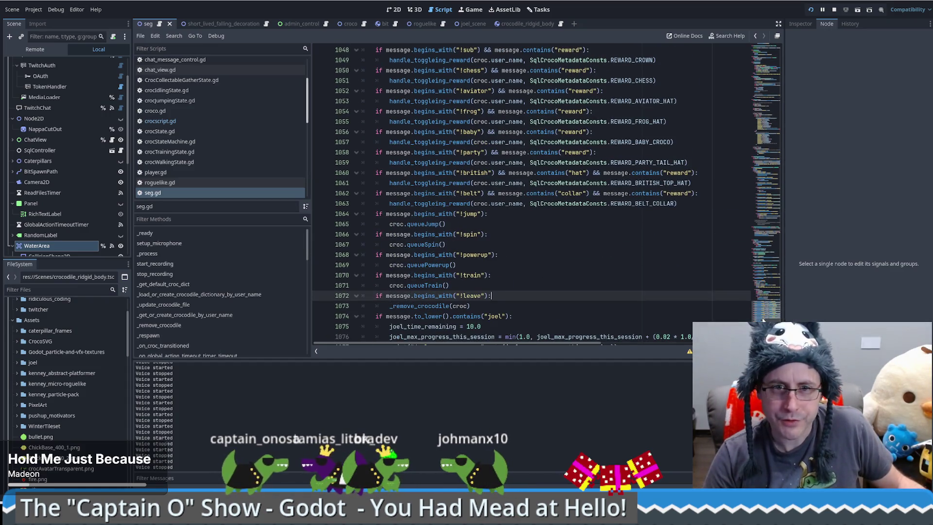
scroll(764, 317, up, 7)
click(673, 254)
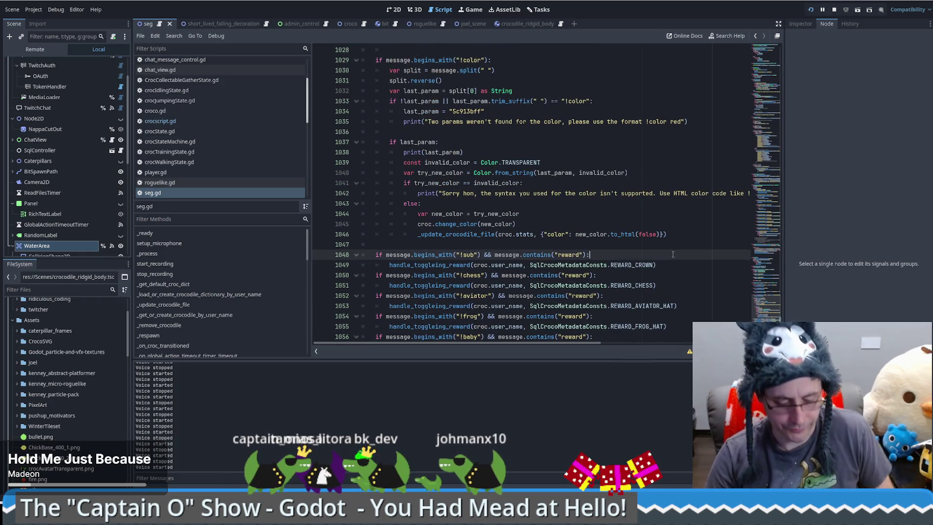
key(ctrl+f)
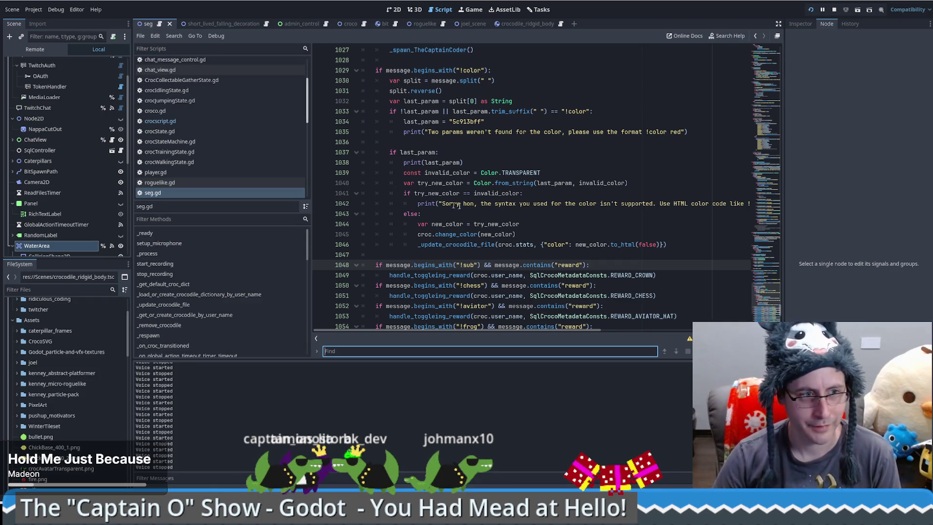
text(jump"):)
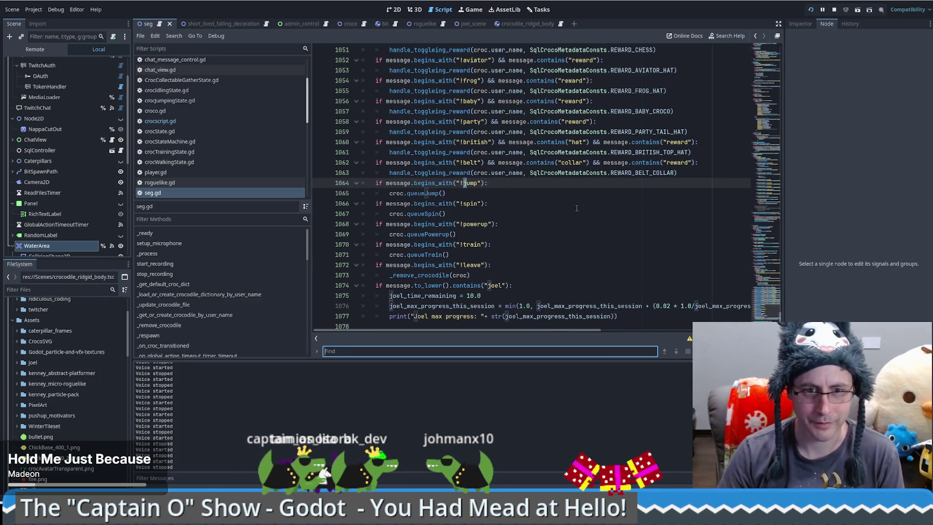
text(power)
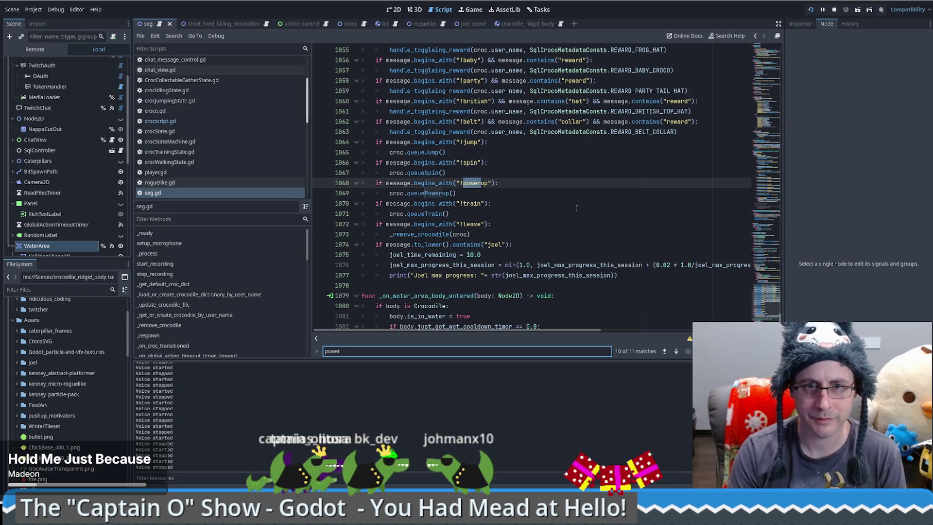
key(Return)
key(Return)
key(Return)
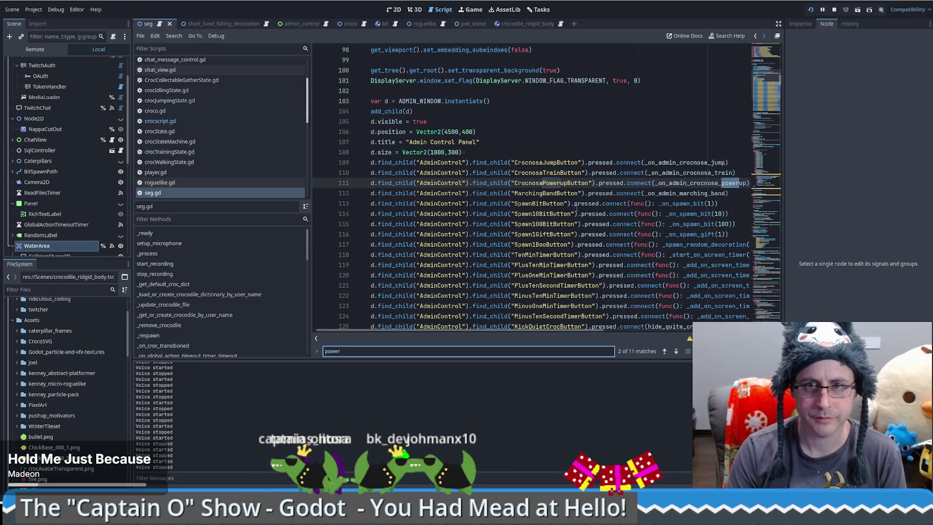
key(Return)
key(Return)
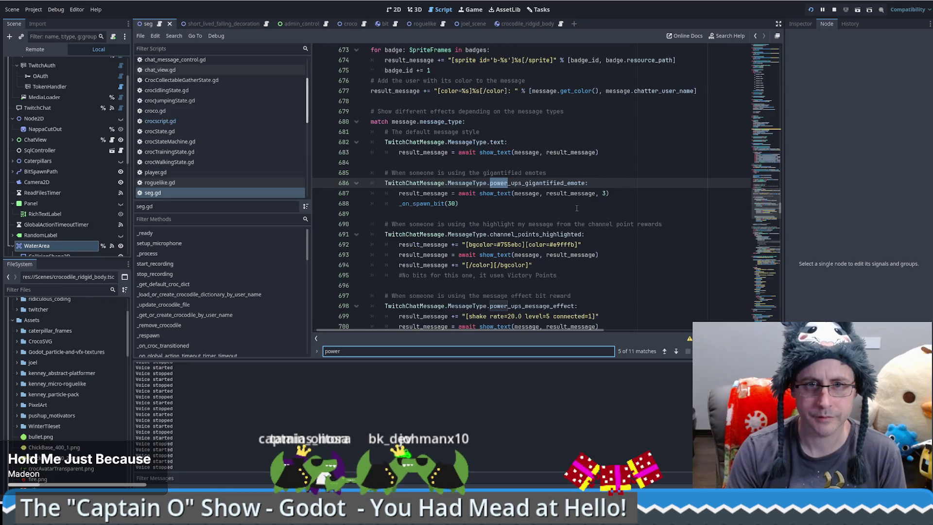
key(Return)
key(Return)
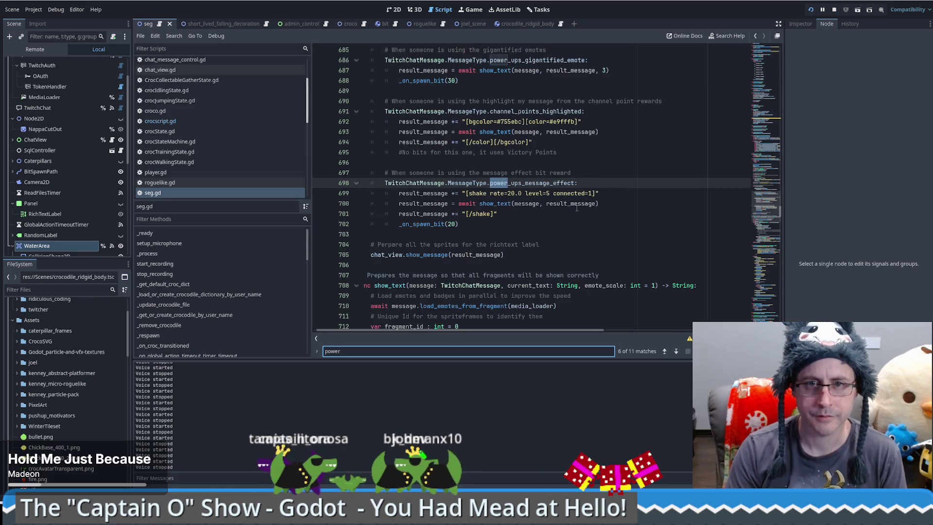
Close the search and select the Power up! handler block, lines 943–948
key(Escape)
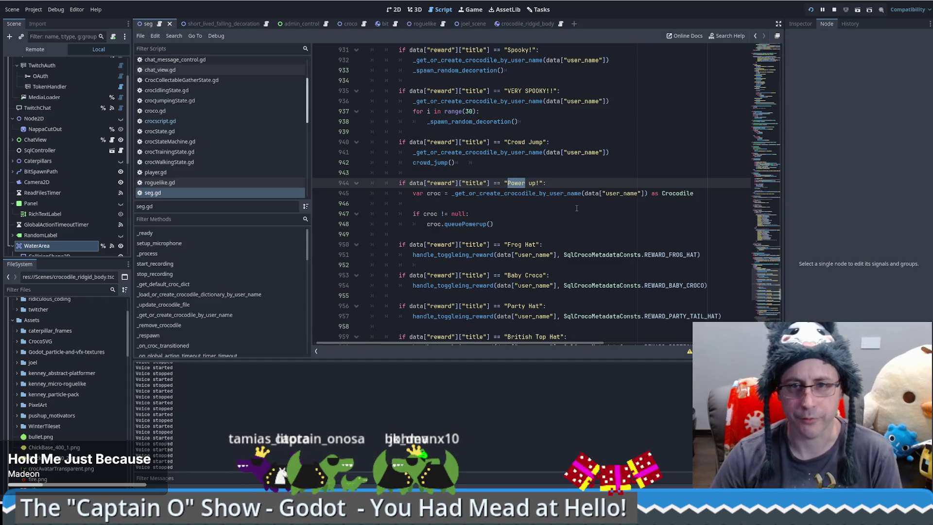
click(507, 223)
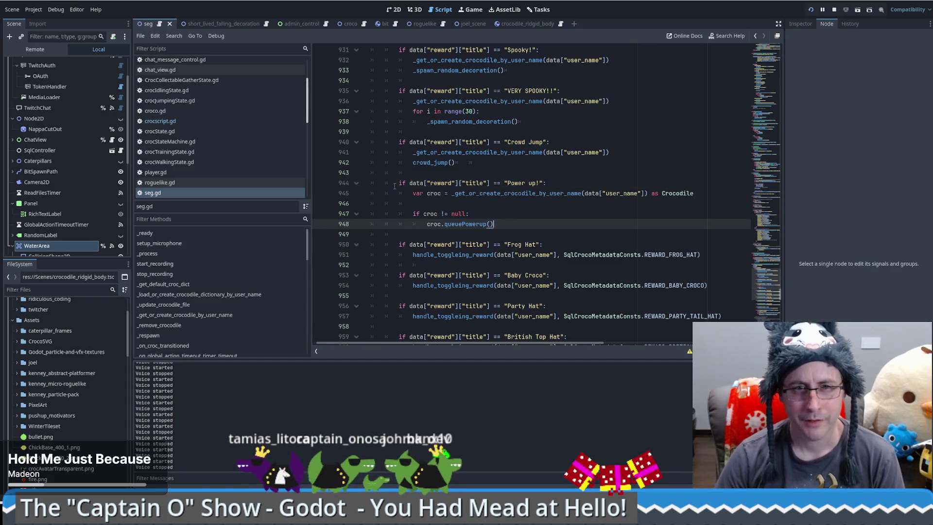
drag(510, 172, 548, 224)
key(ctrl+c)
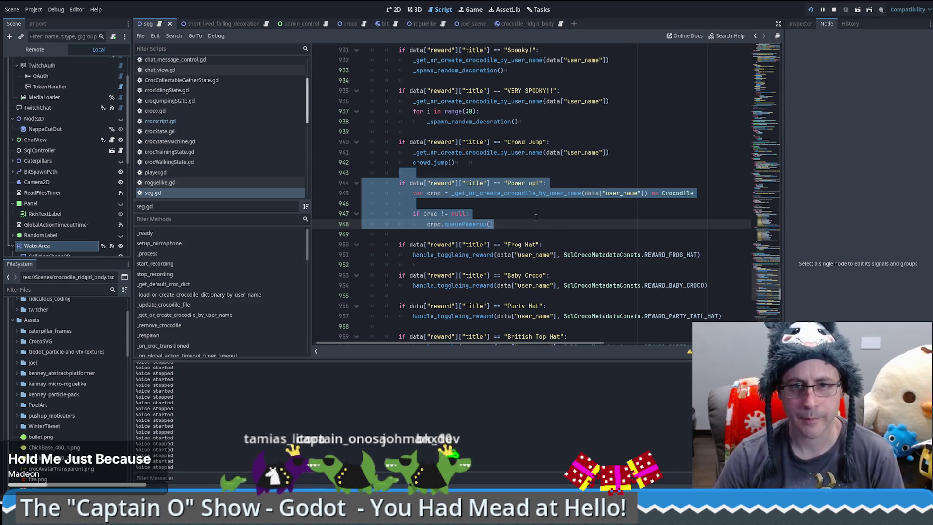
Paste the copied Power up! block after the Hi handler and remove the extra blank line
scroll(536, 217, down, 5)
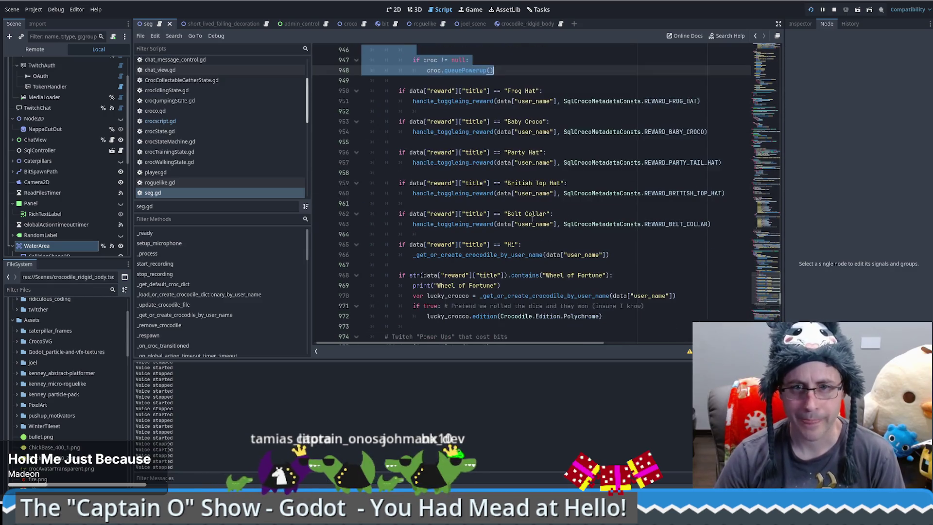
click(656, 253)
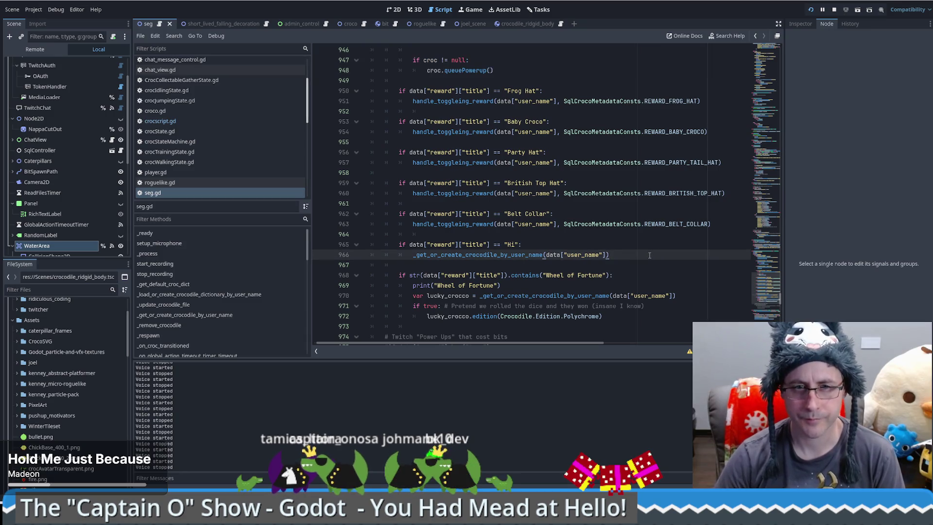
key(Return)
key(Return)
key(ctrl+v)
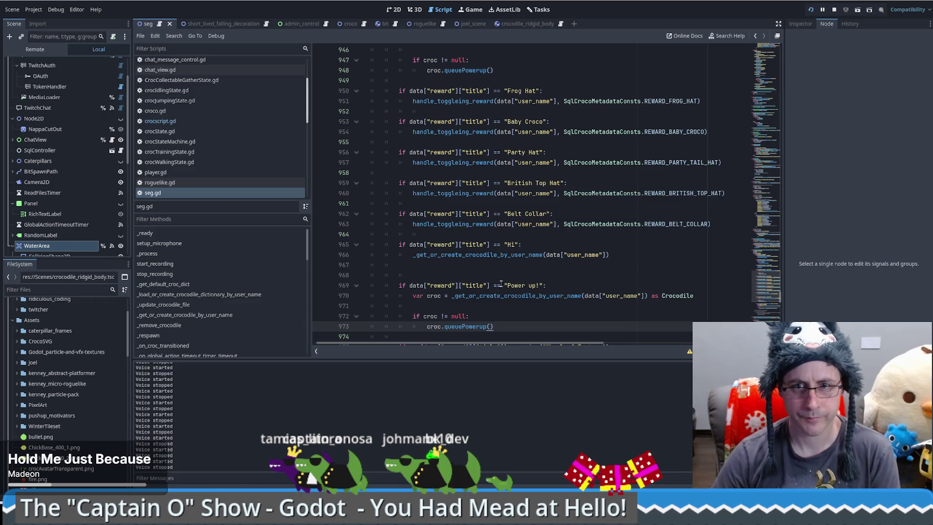
click(520, 265)
key(Delete)
Rename the pasted reward to 'Hydrate' and open a new line inside its handler
scroll(521, 267, down, 1)
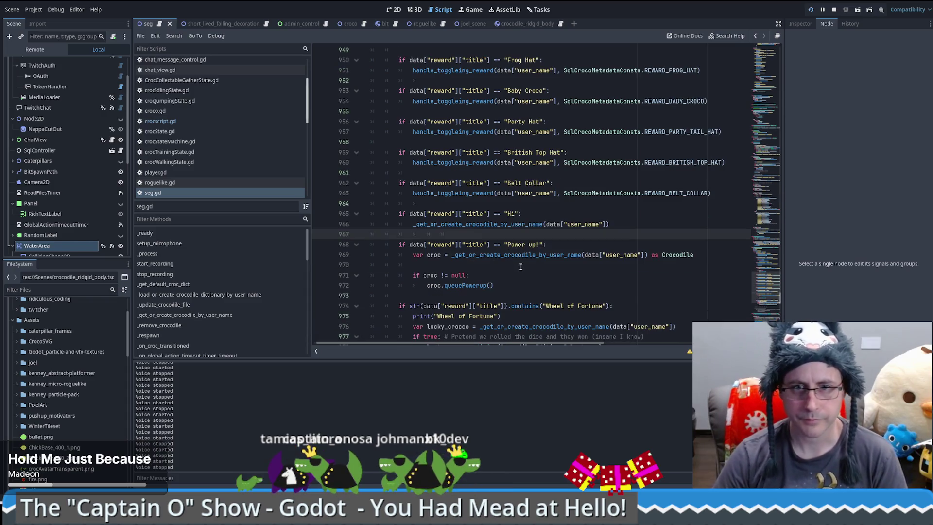
click(508, 244)
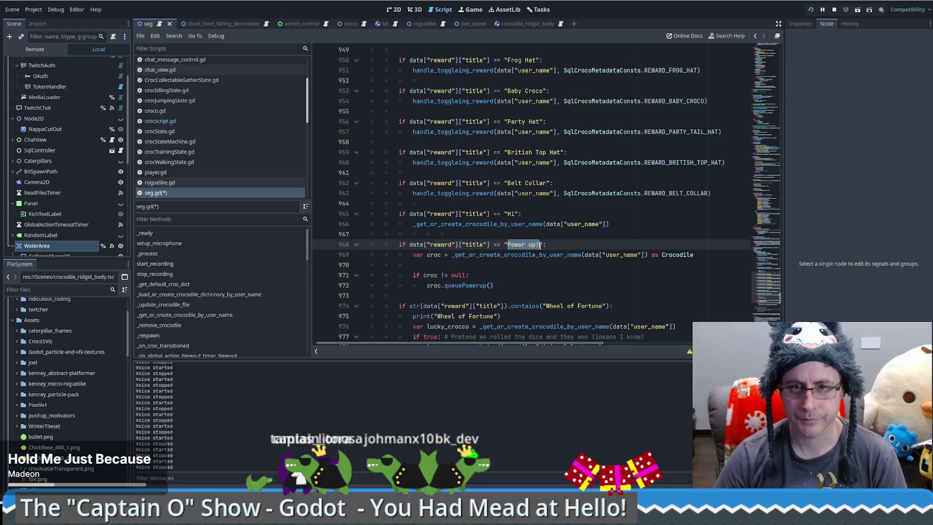
text(Hyu)
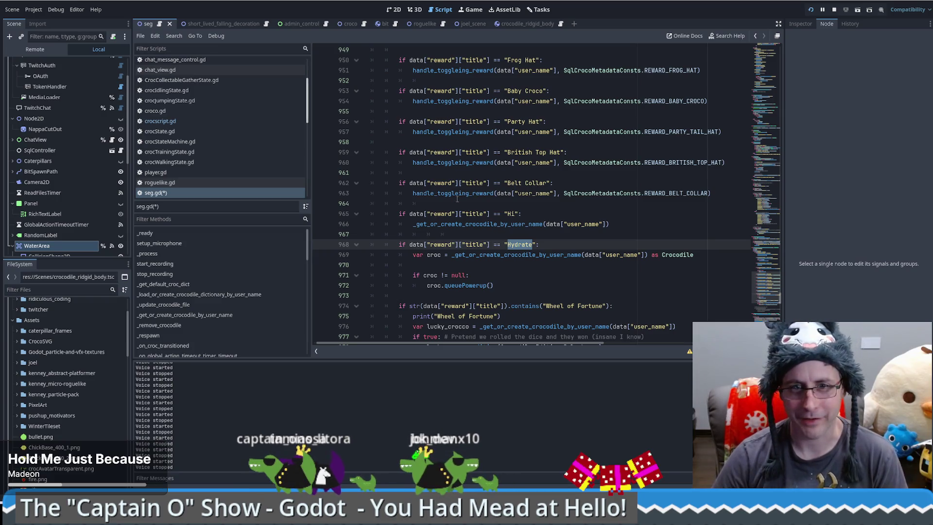
key(Down)
key(Down)
key(Down)
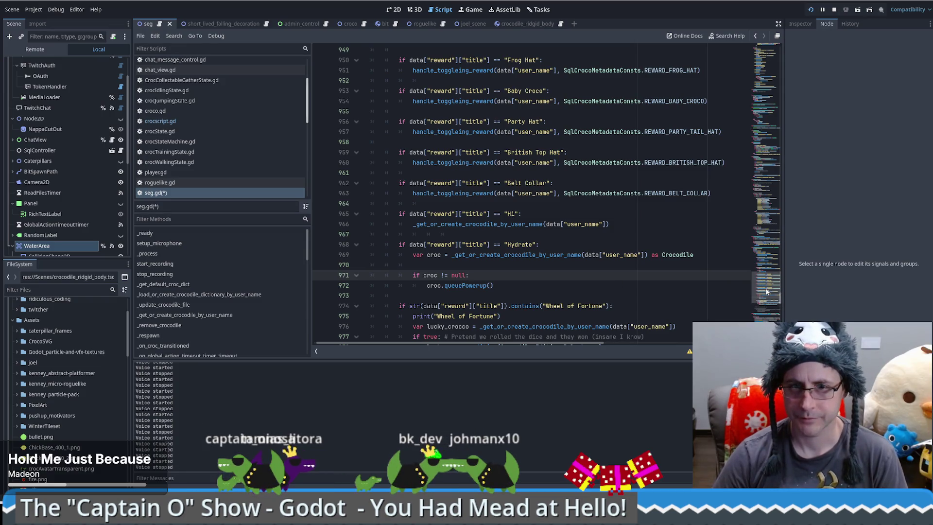
click(661, 245)
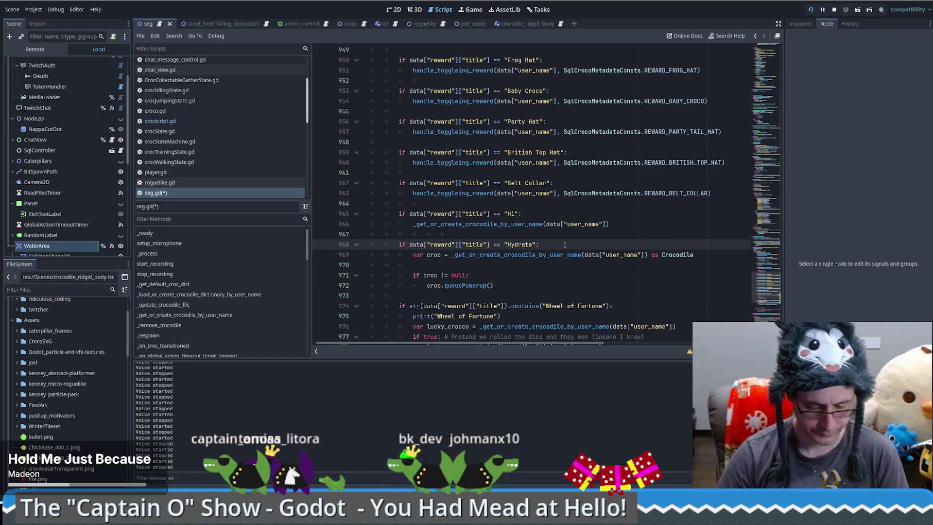
key(Return)
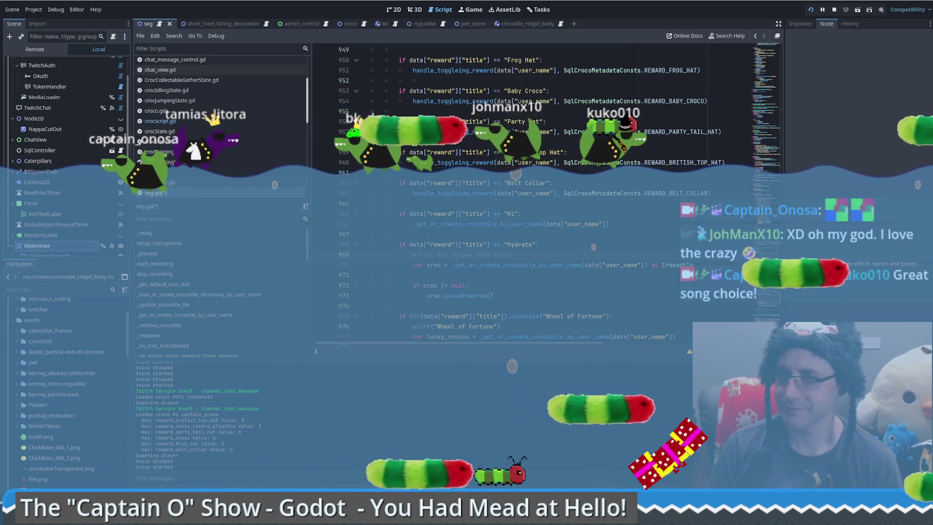
Write the comment '# fill the screen with water' at the top of the Hydrate handler
key(alt+Tab)
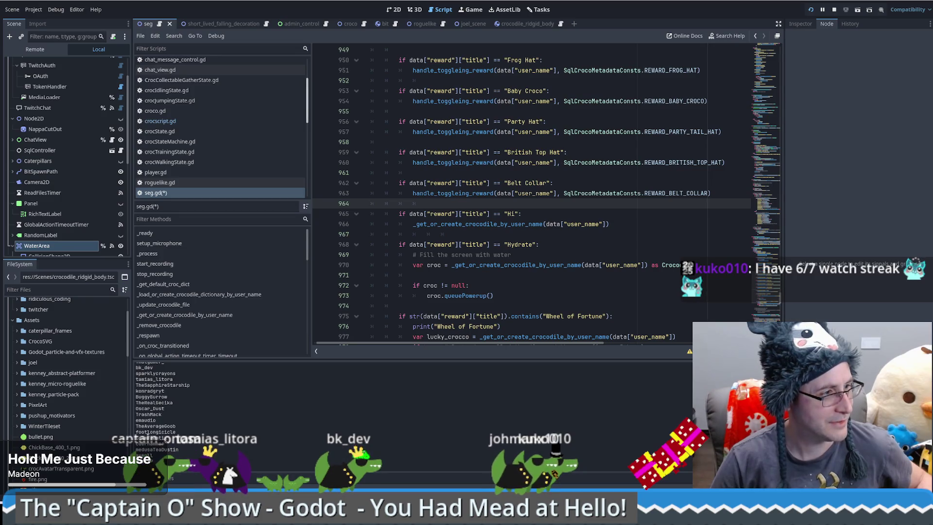
Stop the game, rerun the project with F5, and bring seg.gd back in front
click(829, 11)
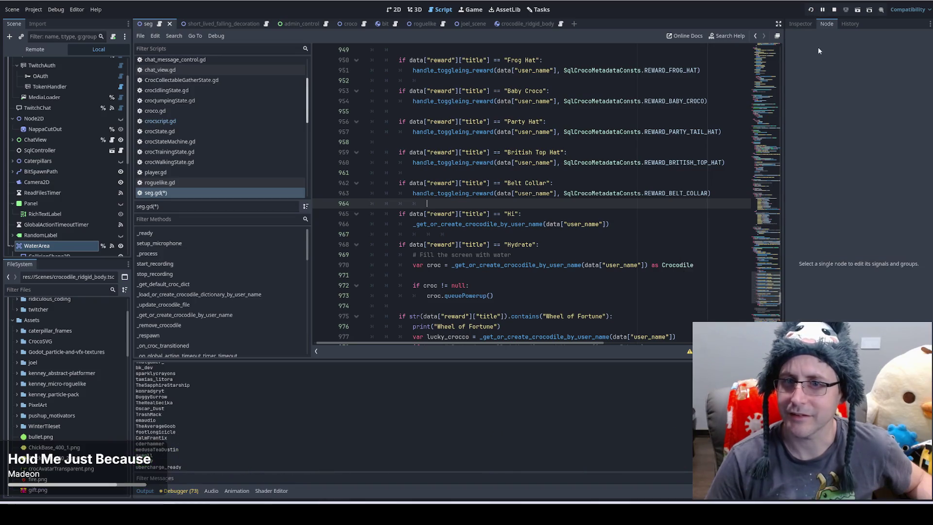
key(F5)
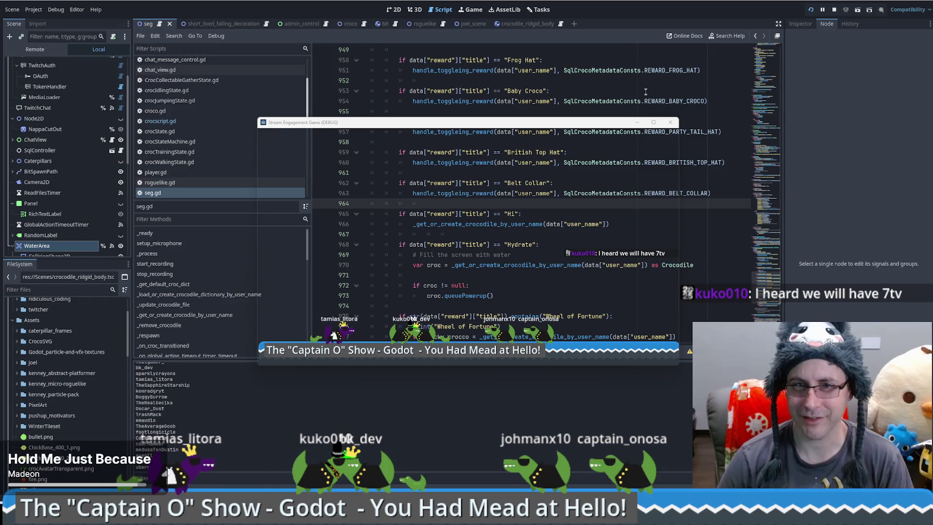
click(765, 282)
mouse_move(765, 282)
mouse_down()
mouse_move(779, 138)
mouse_move(774, 36)
mouse_move(771, 69)
mouse_up()
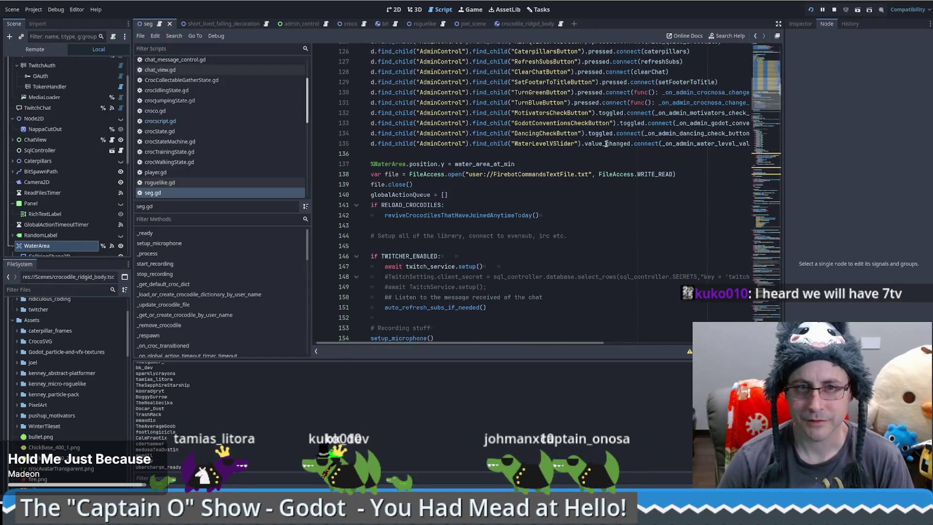
Jump from the get_broadcaster_subscriptions call on line 851 to its definition in twitch_api.gd
scroll(602, 165, up, 9)
scroll(602, 166, up, 3)
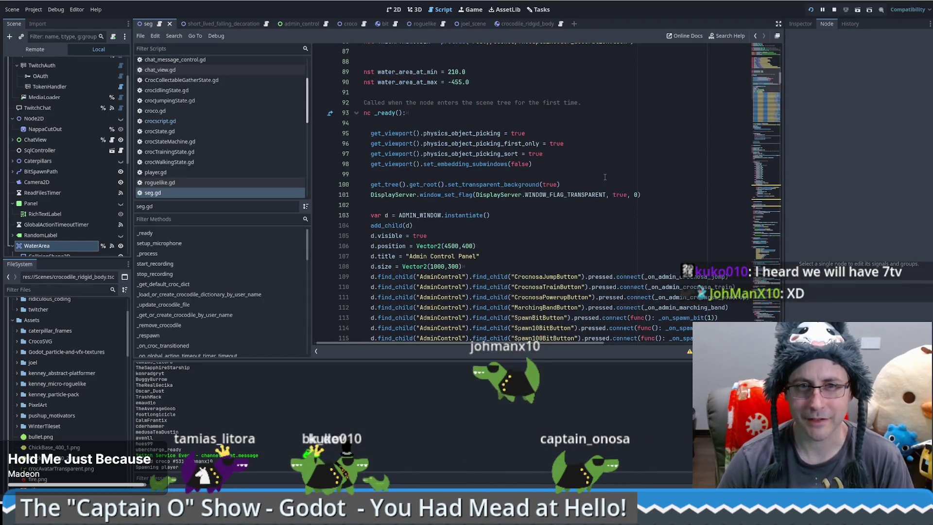
scroll(602, 166, down, 4)
scroll(629, 116, down, 5)
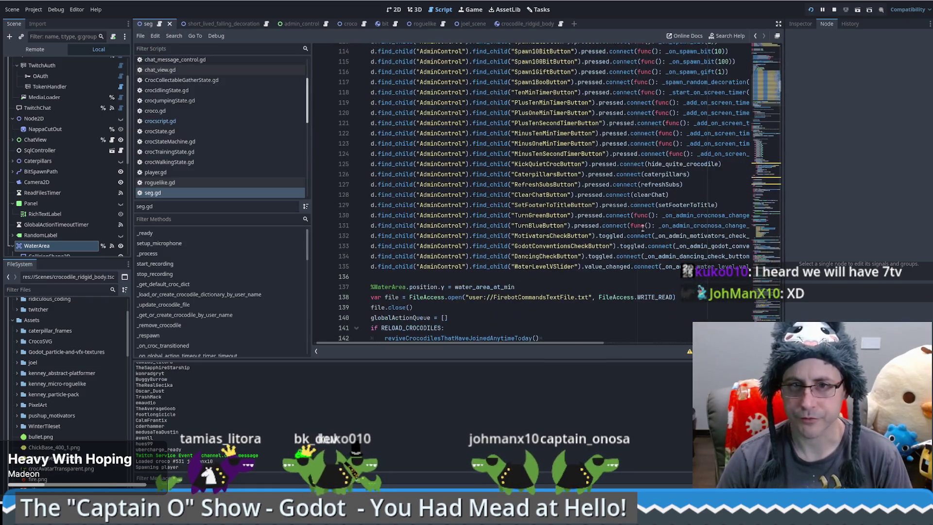
scroll(628, 117, up, 2)
ctrl+click(654, 214)
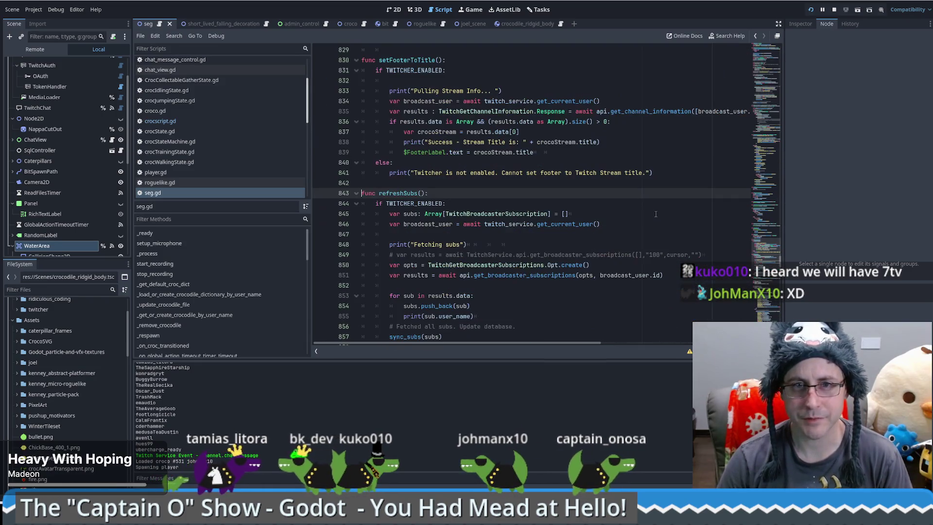
click(491, 203)
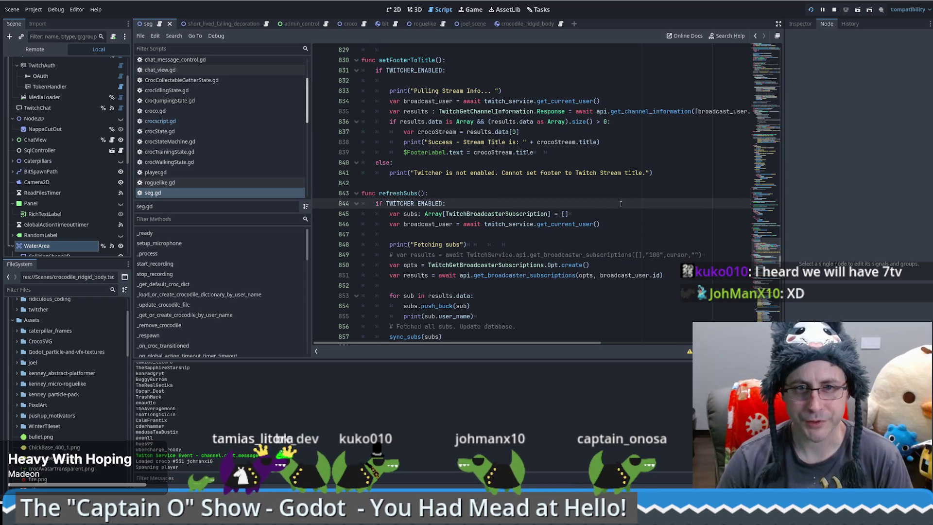
scroll(613, 183, down, 1)
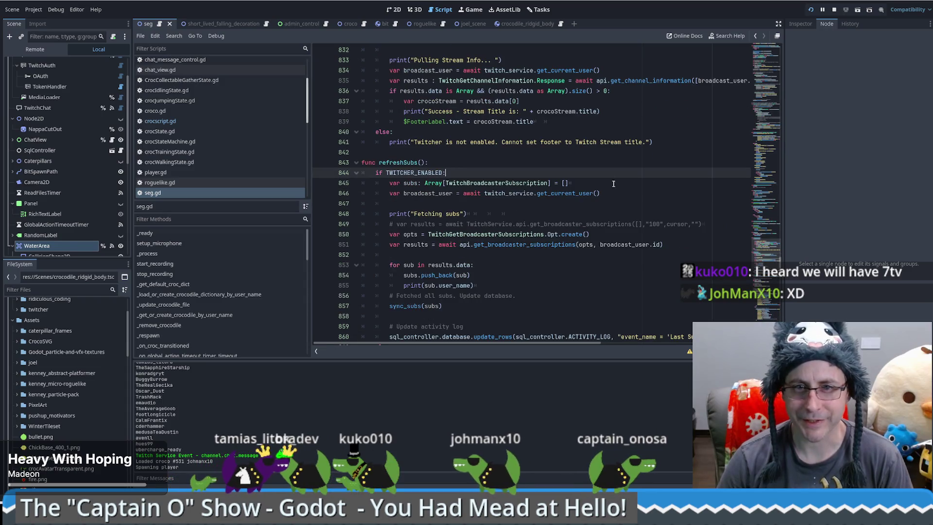
click(523, 245)
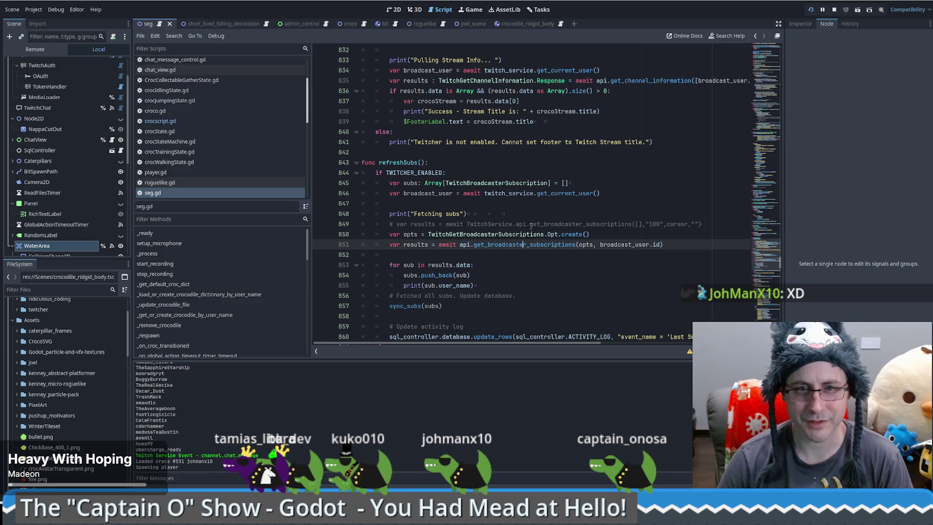
scroll(531, 230, down, 1)
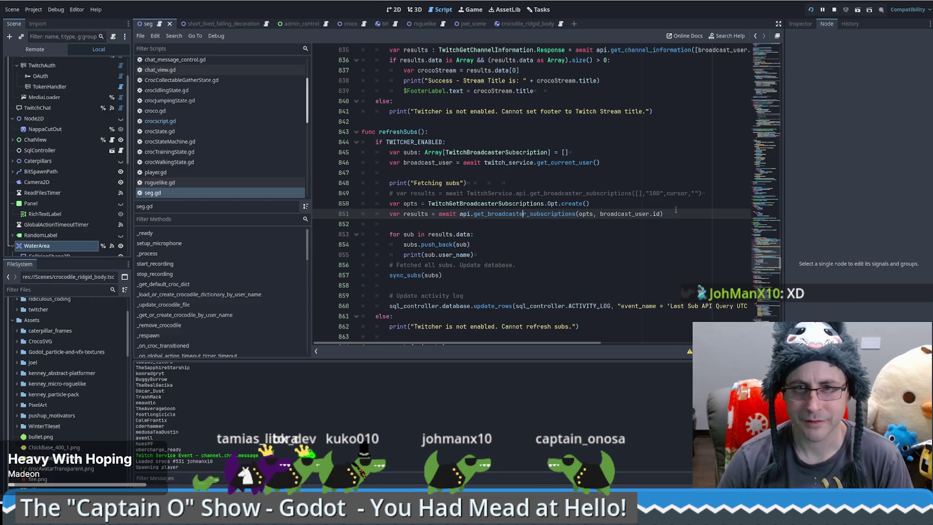
ctrl+click(544, 215)
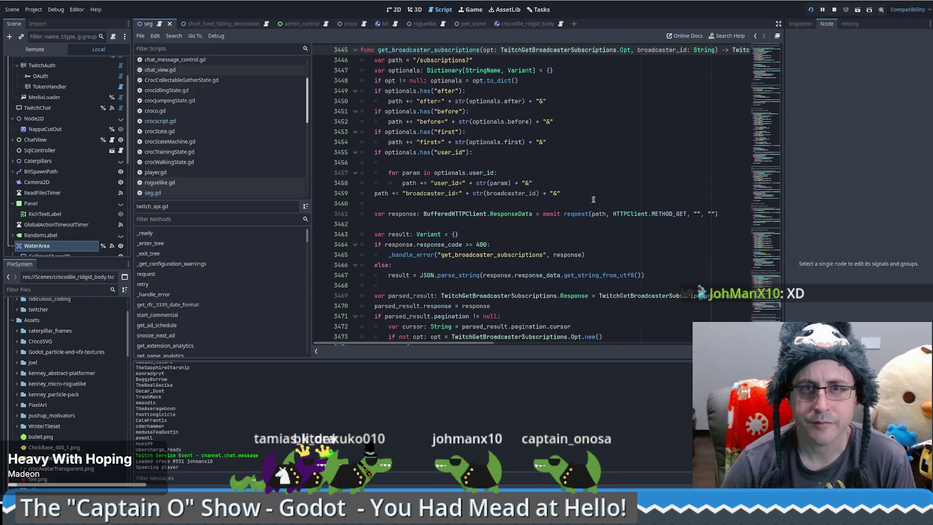
Select the Twitch docs URL in the function's comment and switch to the browser
scroll(595, 197, up, 1)
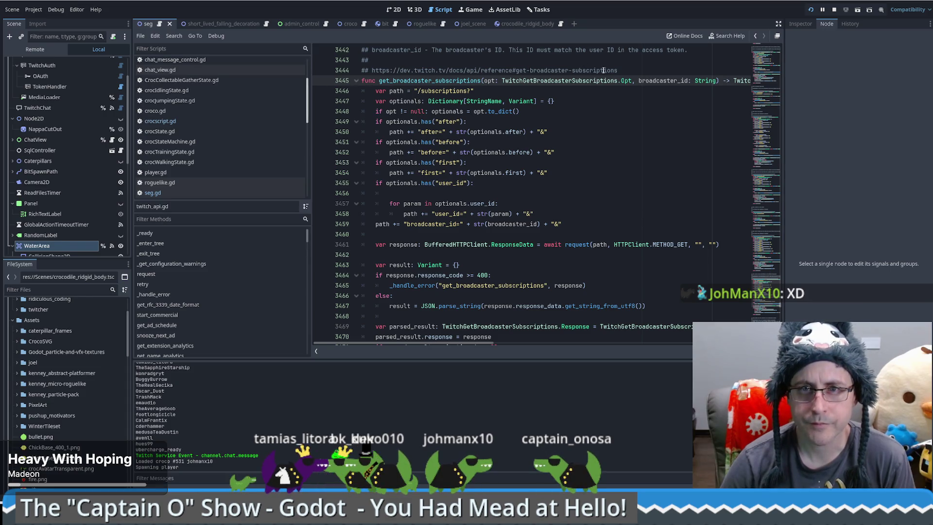
drag(603, 71, 372, 71)
key(ctrl+c)
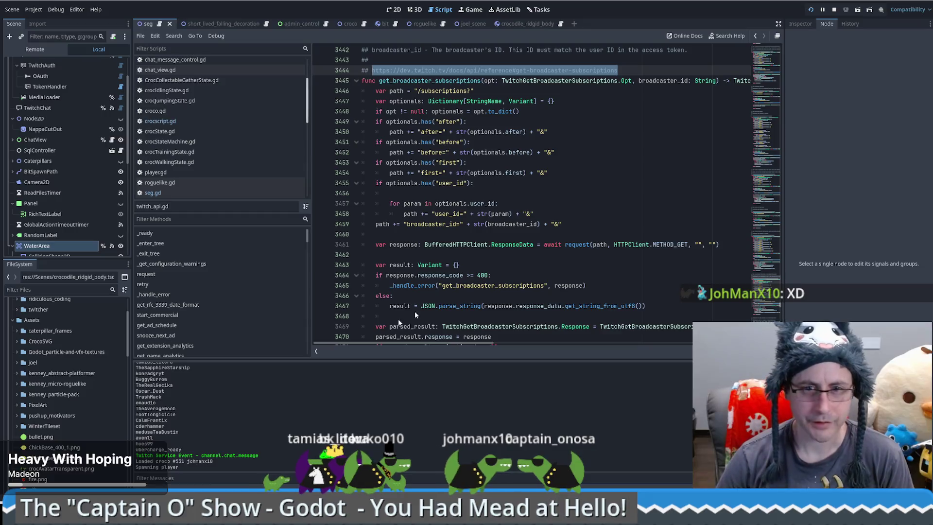
key(alt+Tab)
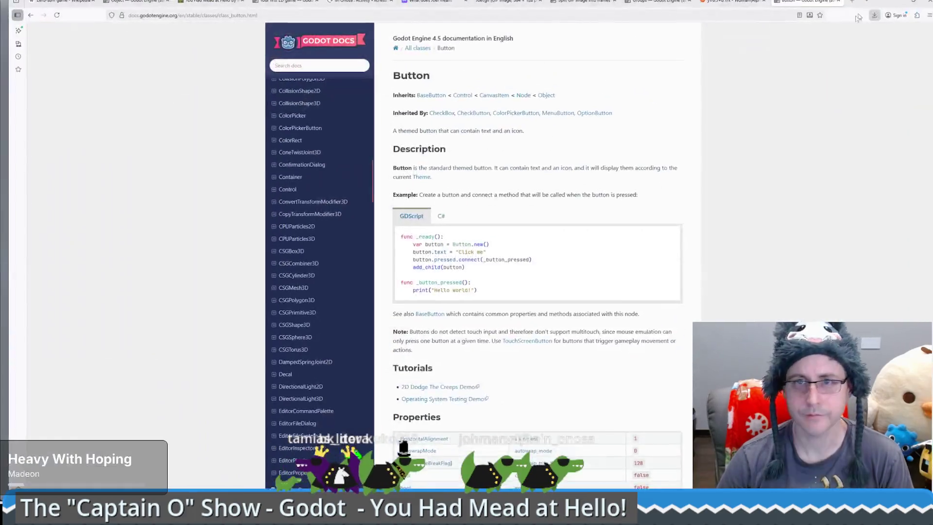
Load the Get Broadcaster Subscriptions docs in a new tab and check the 'first' parameter's limits
click(850, 2)
key(ctrl+v)
key(Return)
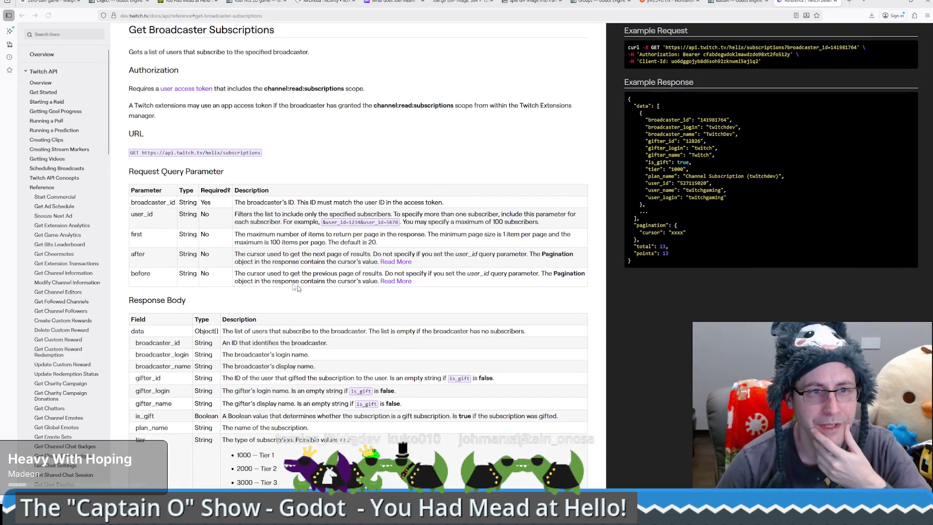
mouse_move(259, 234)
mouse_down()
mouse_move(450, 236)
mouse_move(382, 247)
mouse_up()
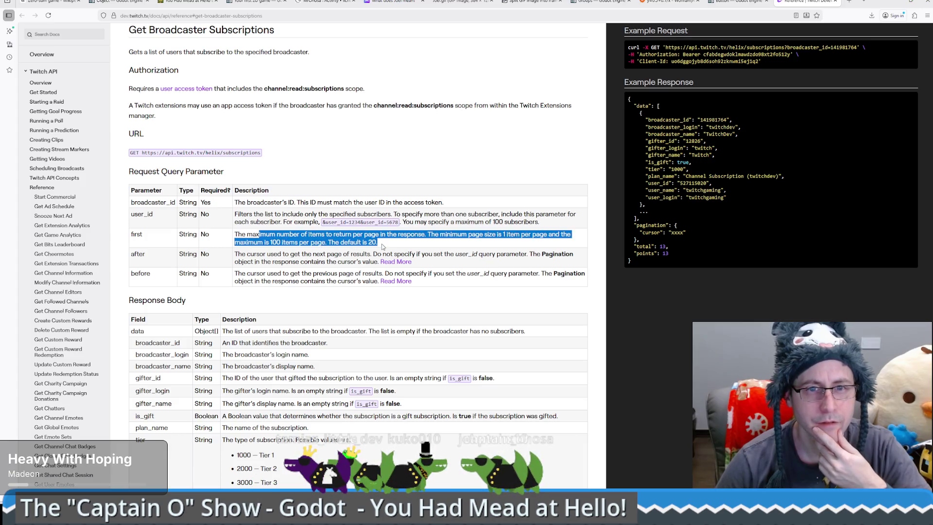
click(301, 251)
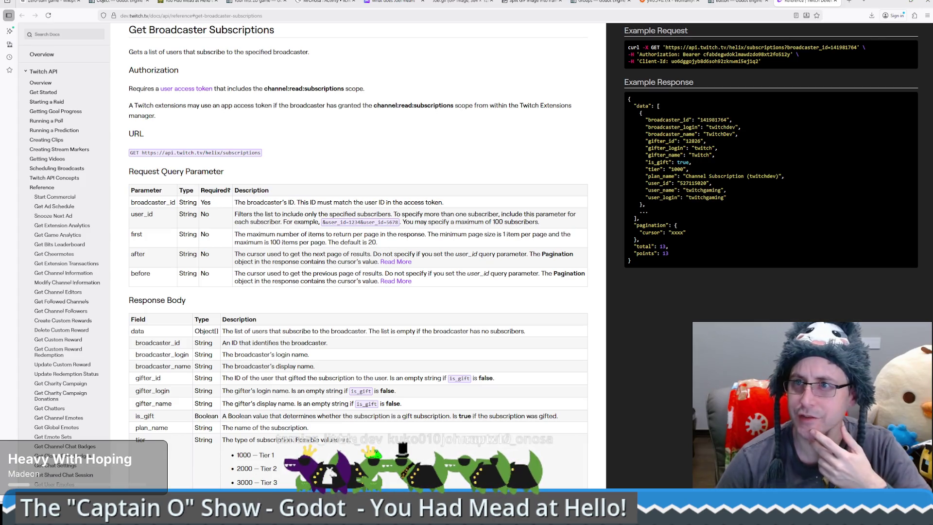
key(alt+Tab)
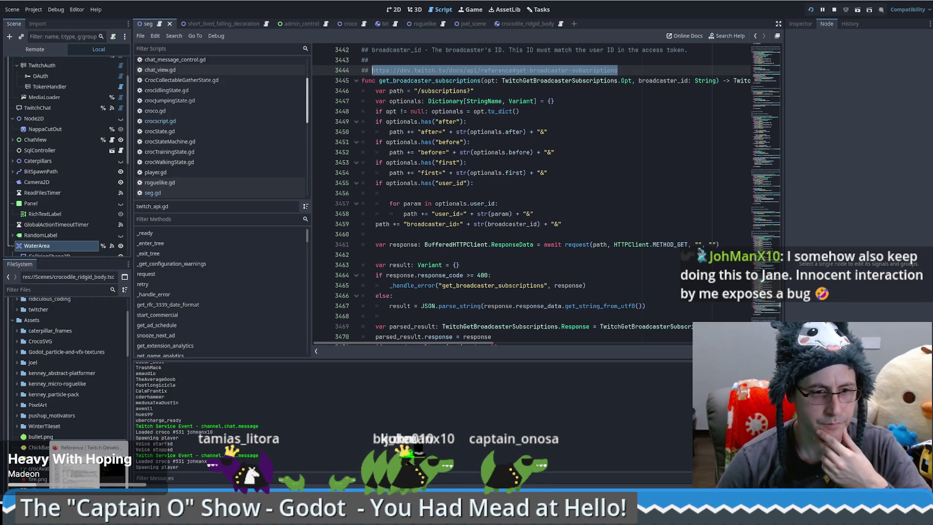
Re-read the 'first' parameter's maximum of 100 items per page, then return to Godot
key(alt+Tab)
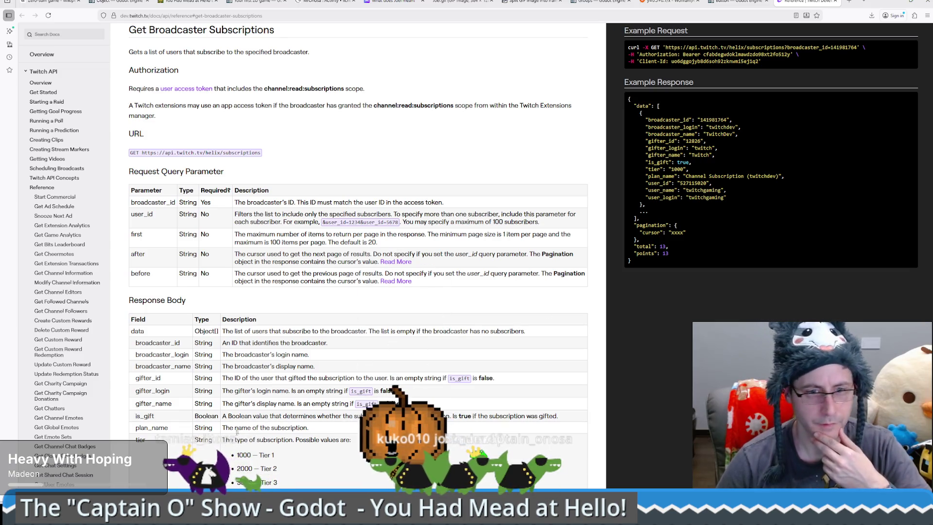
mouse_move(168, 515)
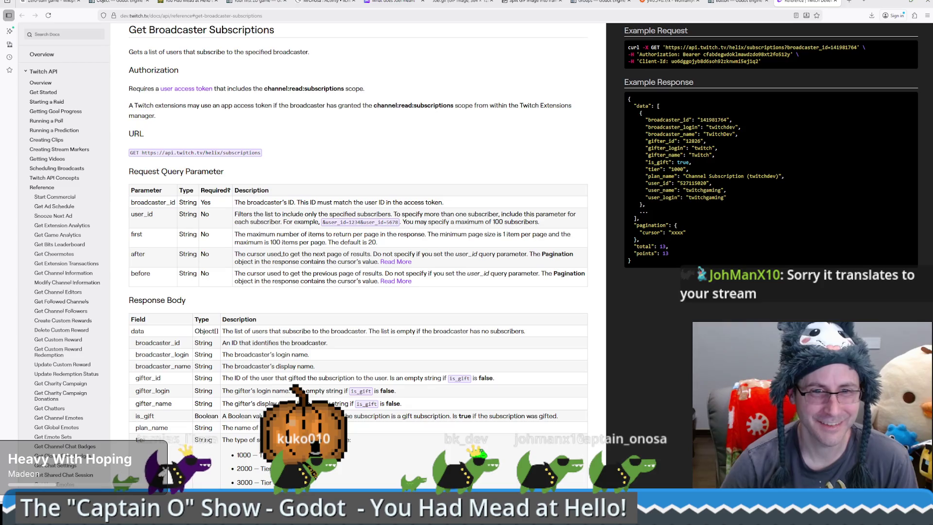
double_click(262, 234)
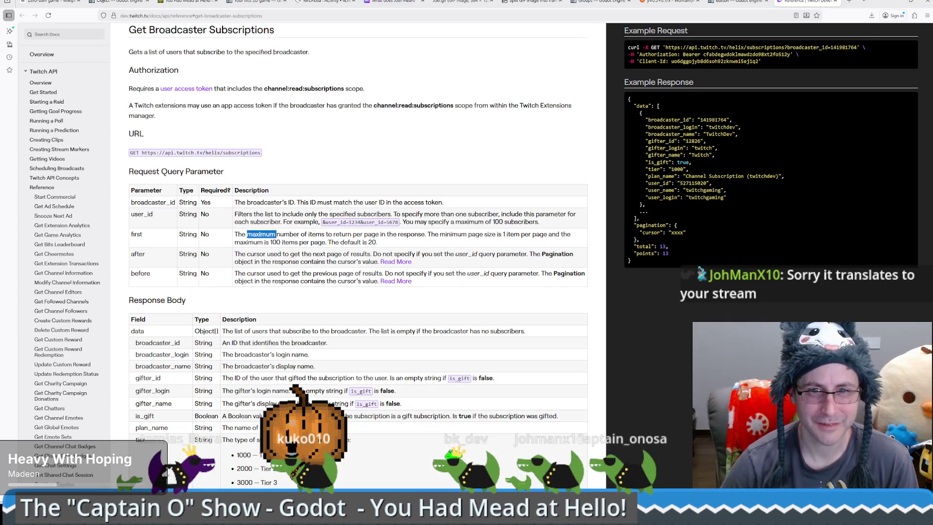
mouse_move(468, 236)
mouse_down()
mouse_move(493, 235)
mouse_move(321, 243)
mouse_up()
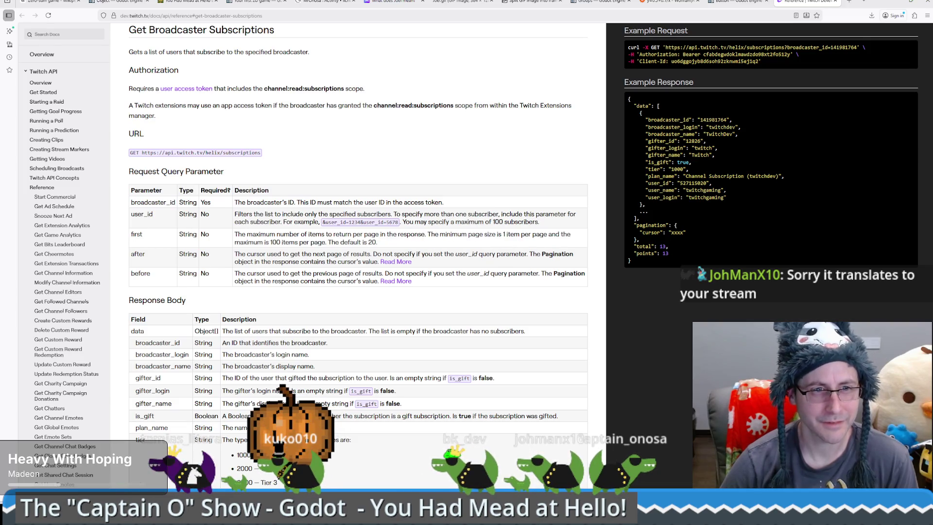
double_click(137, 234)
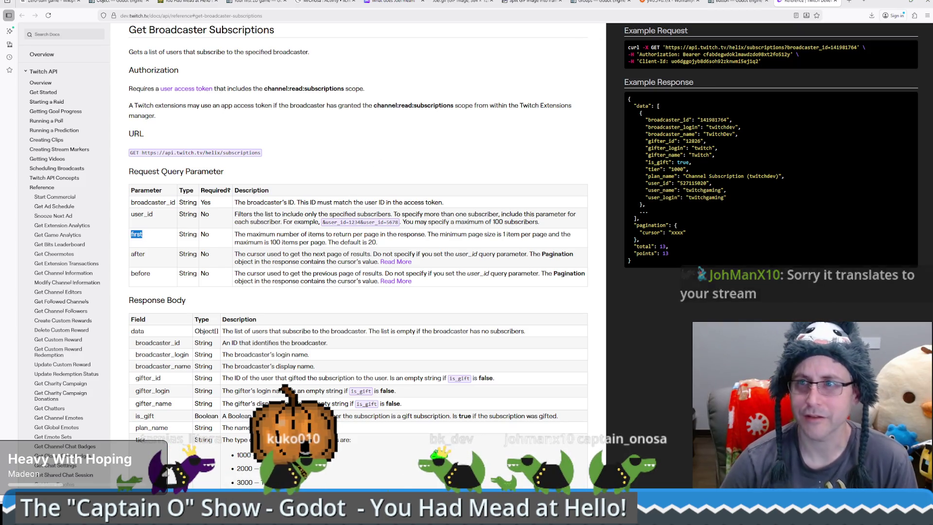
key(alt+Tab)
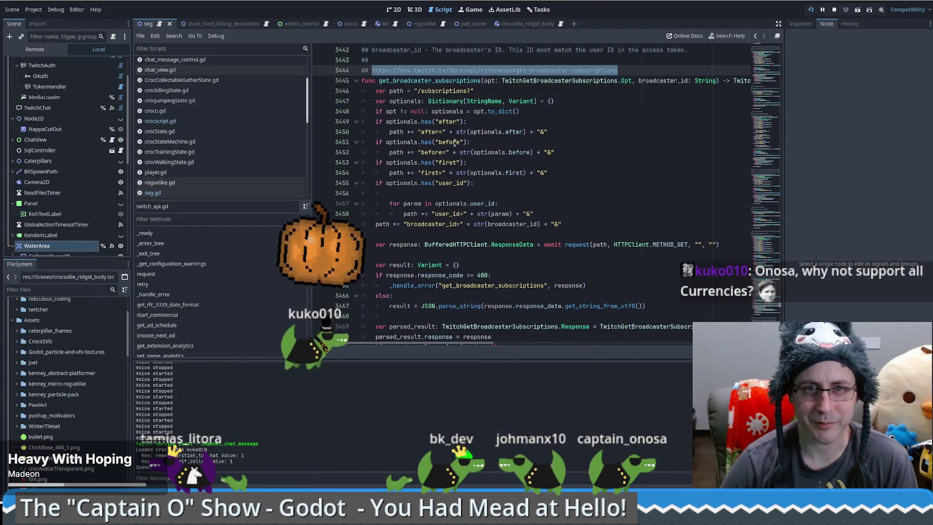
Inspect how optionals and its 'first' field are used in get_broadcaster_subscriptions
click(454, 162)
double_click(401, 163)
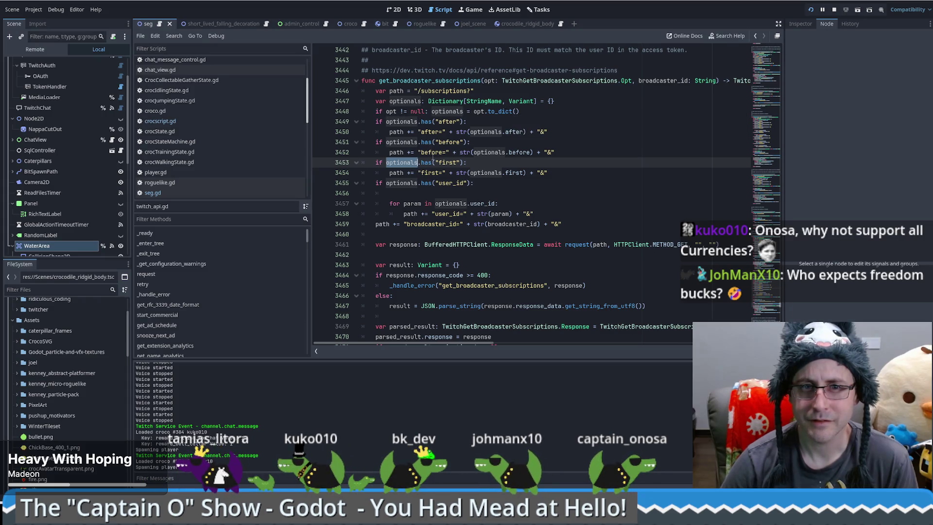
double_click(447, 162)
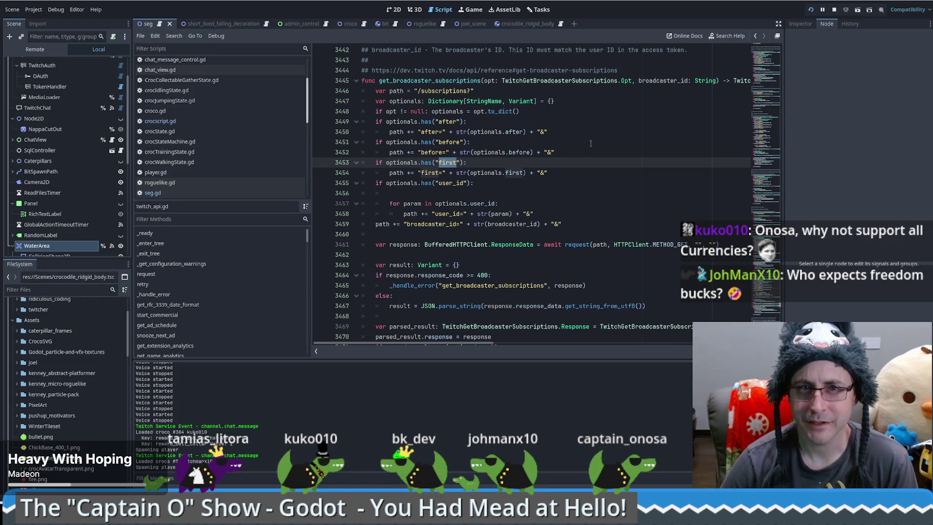
Add 'opts.first = 100' after the Opt creation in refreshSubs, save, run, then stop the game
key(alt+Left)
key(alt+Left)
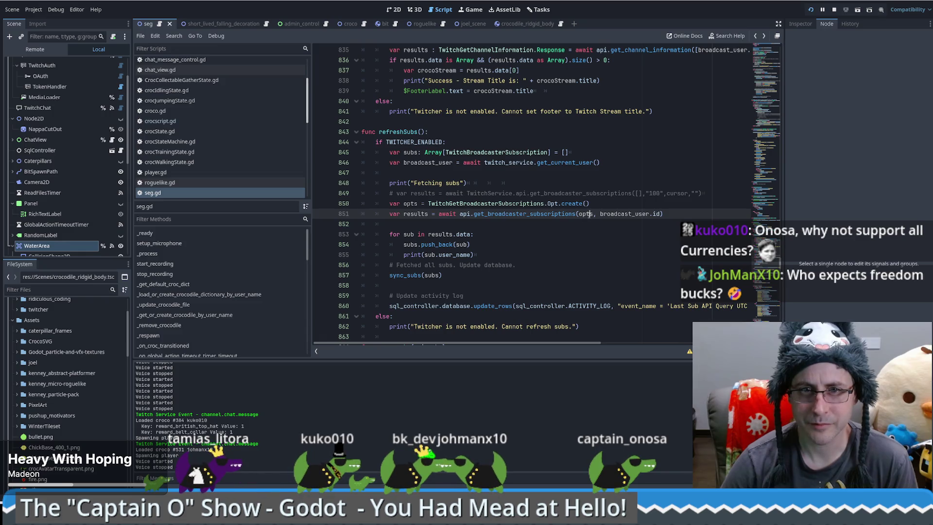
click(604, 206)
key(Return)
text(op)
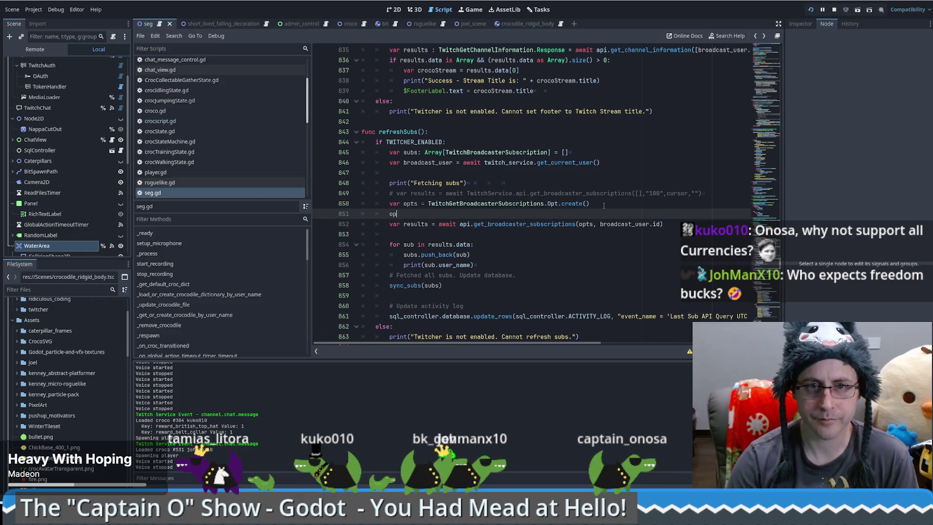
text(ts.first)
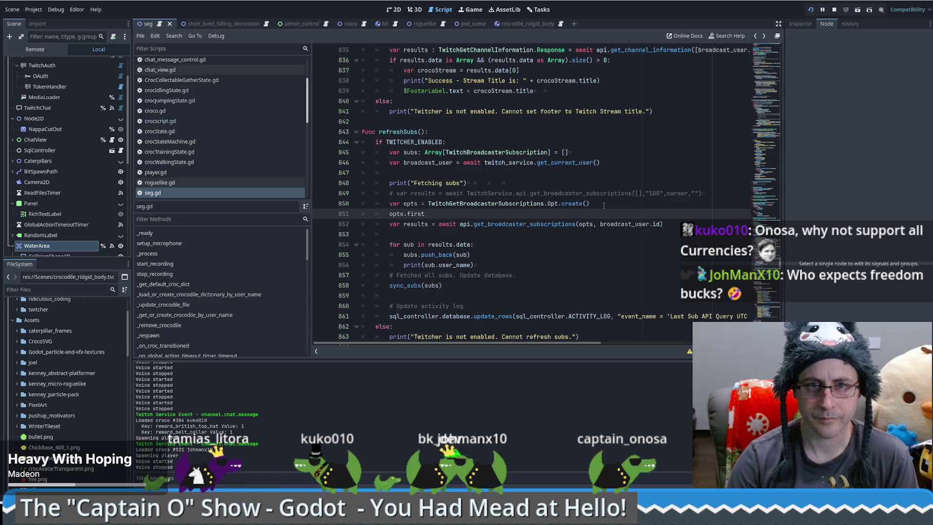
text( = 100)
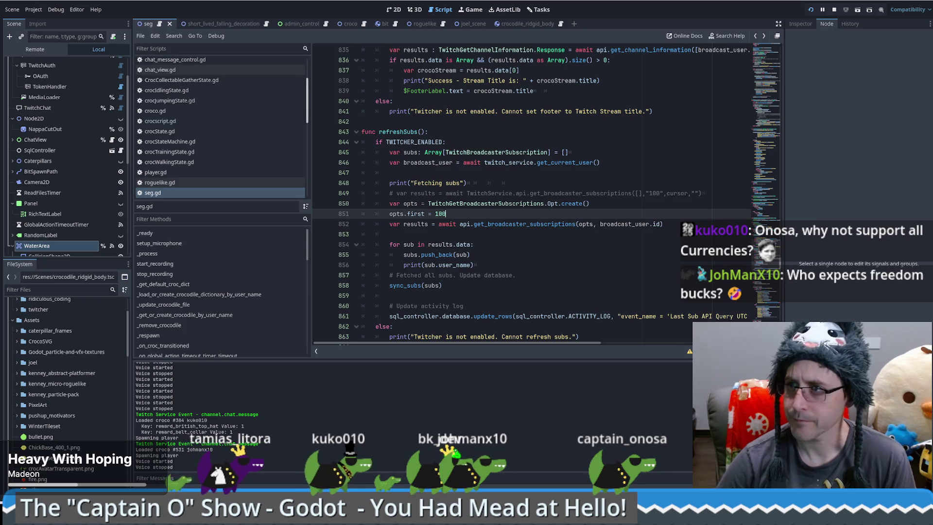
key(ctrl+s)
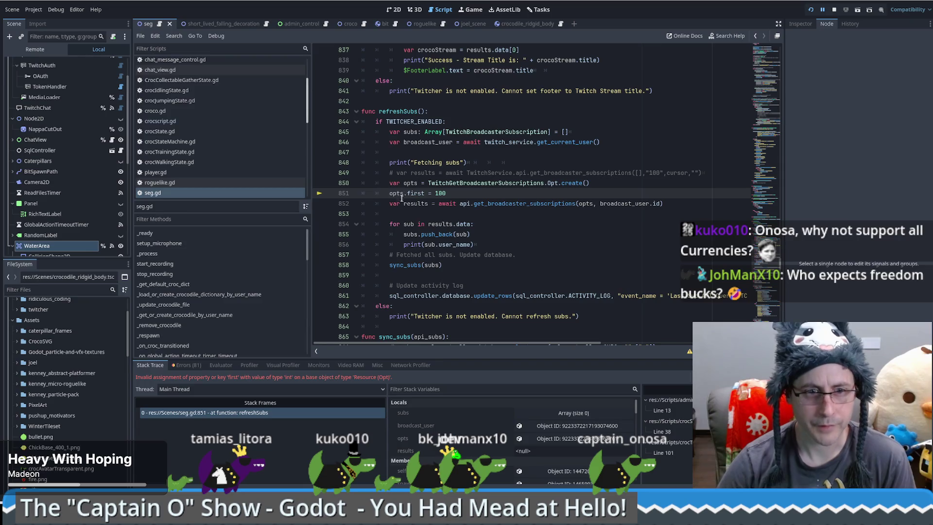
mouse_move(408, 200)
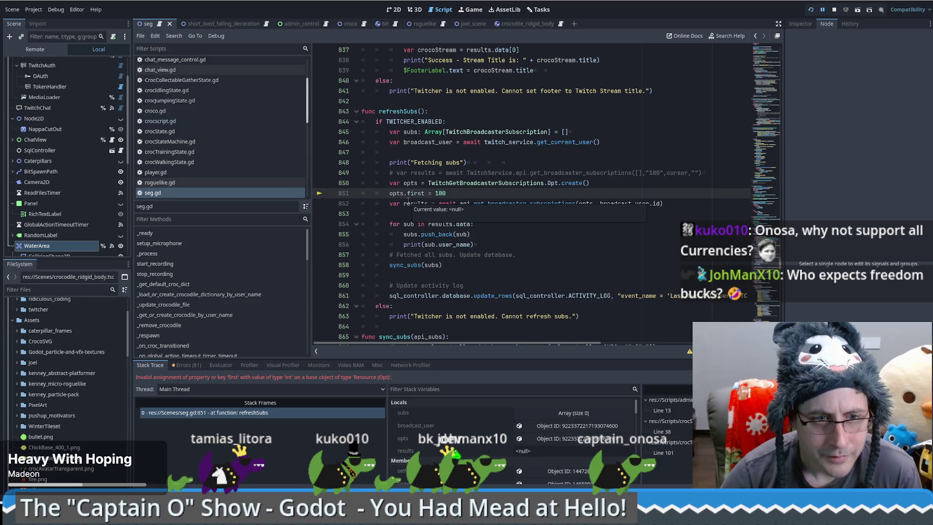
click(834, 10)
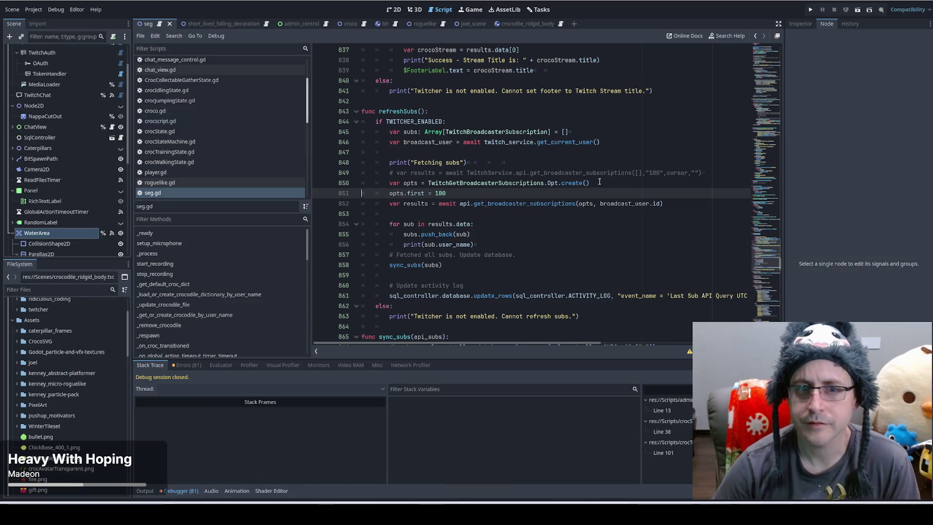
Change the refreshSubs line to opts.first = str(100)
ctrl+click(413, 194)
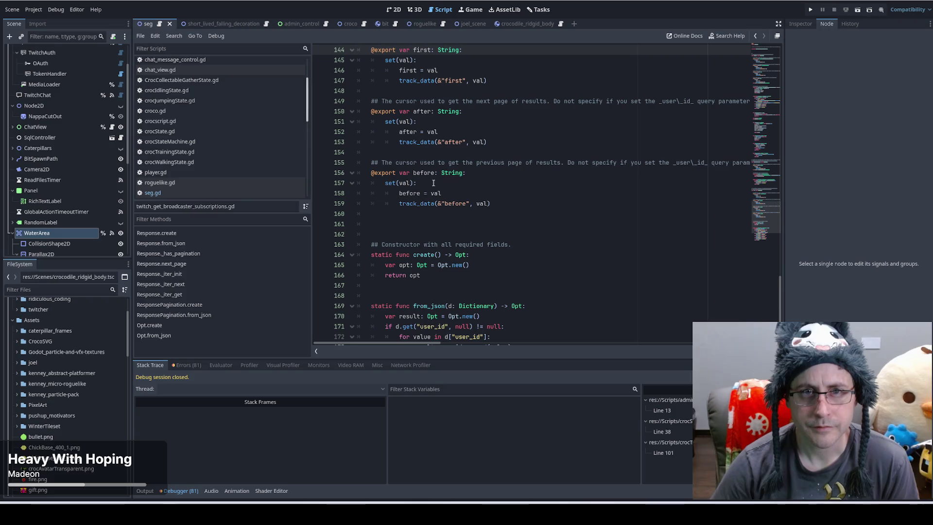
key(alt+Left)
key(alt+Left)
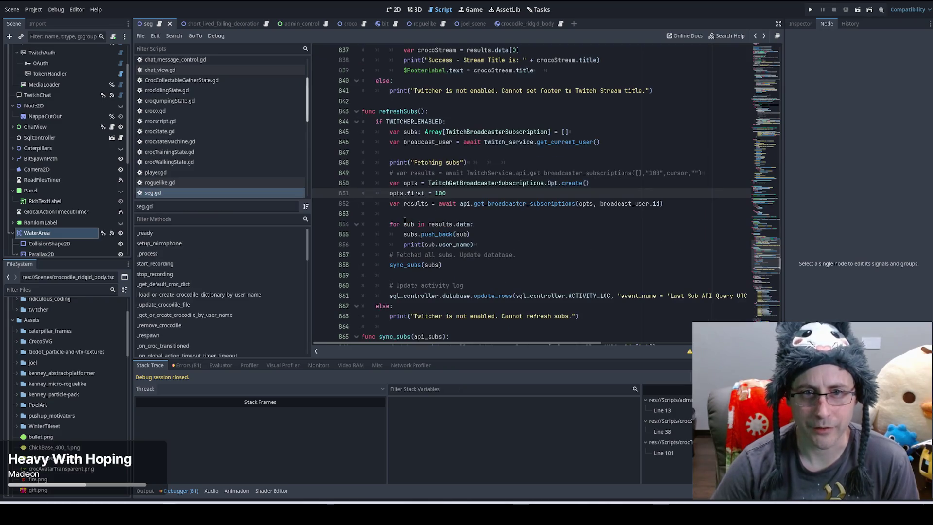
text(")
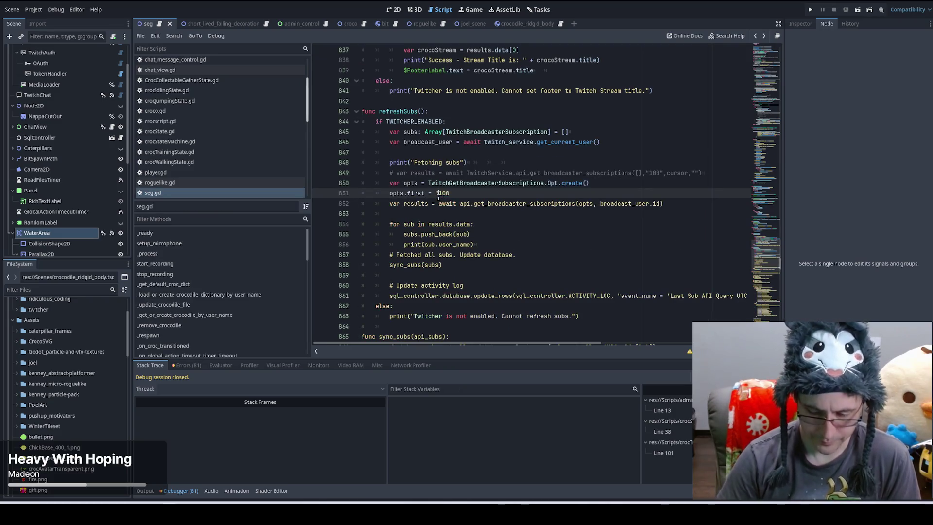
key(BackSpace)
text(str()
key(End)
text())
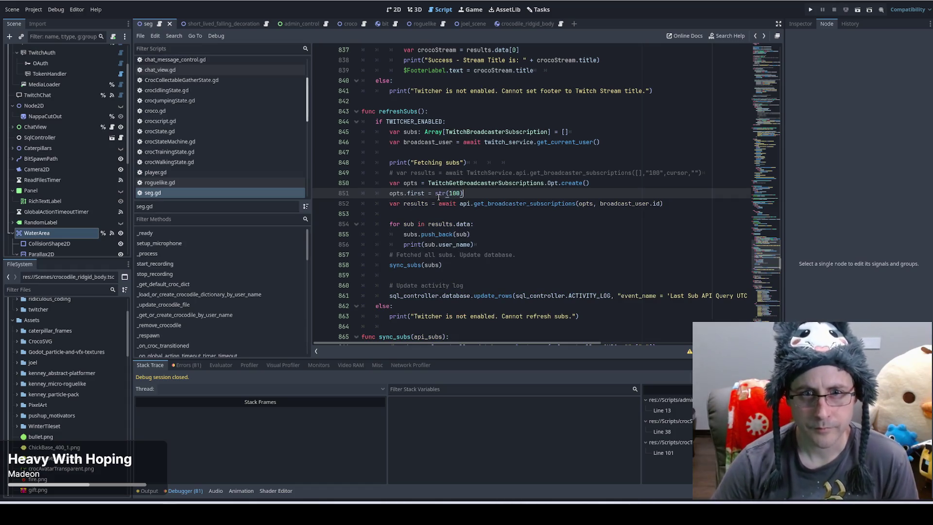
Play-test the game, reposition its window, then show the desktop
click(810, 10)
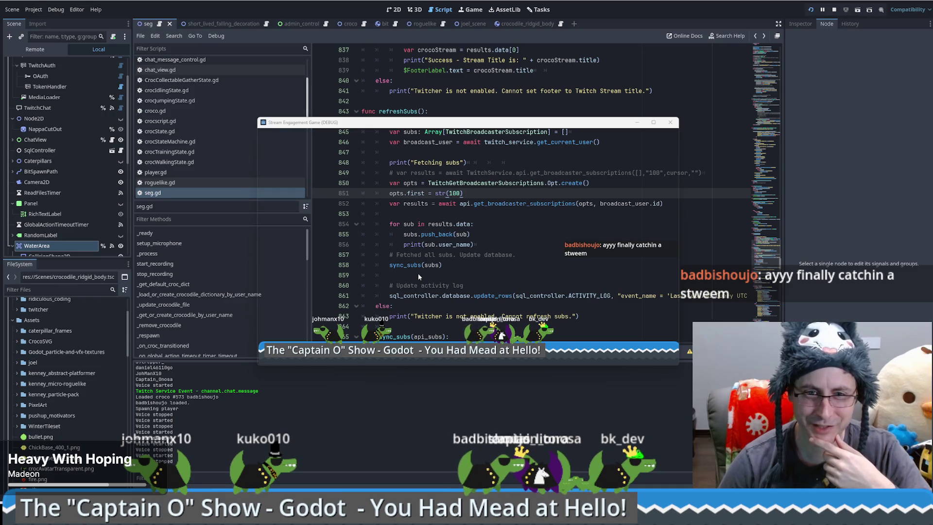
mouse_move(487, 125)
mouse_down()
mouse_move(522, 118)
mouse_move(481, 80)
mouse_move(442, 83)
mouse_up()
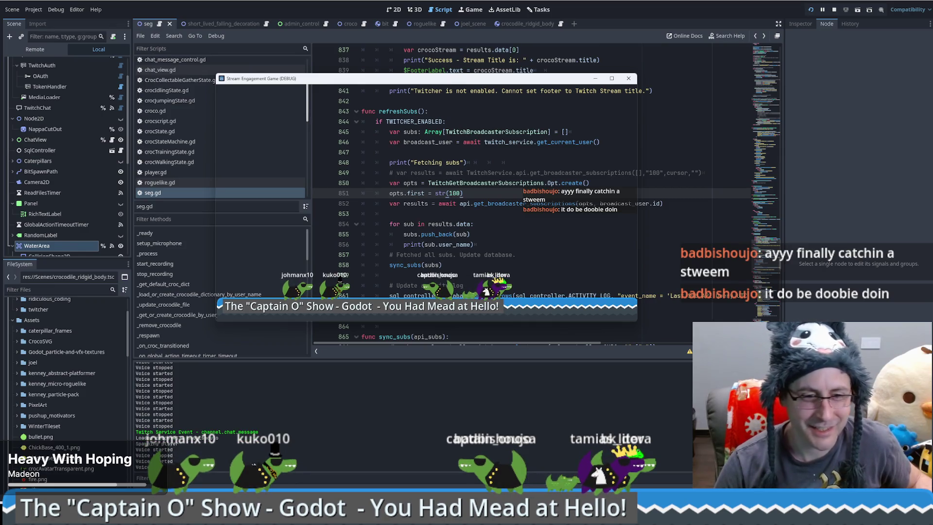
mouse_move(564, 84)
mouse_down()
mouse_move(548, 91)
mouse_move(932, 92)
mouse_up()
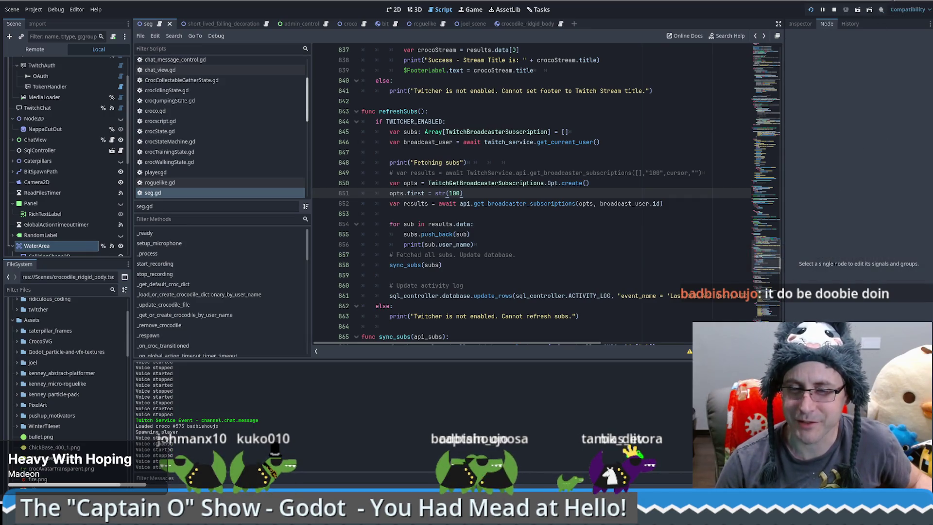
key(super+d)
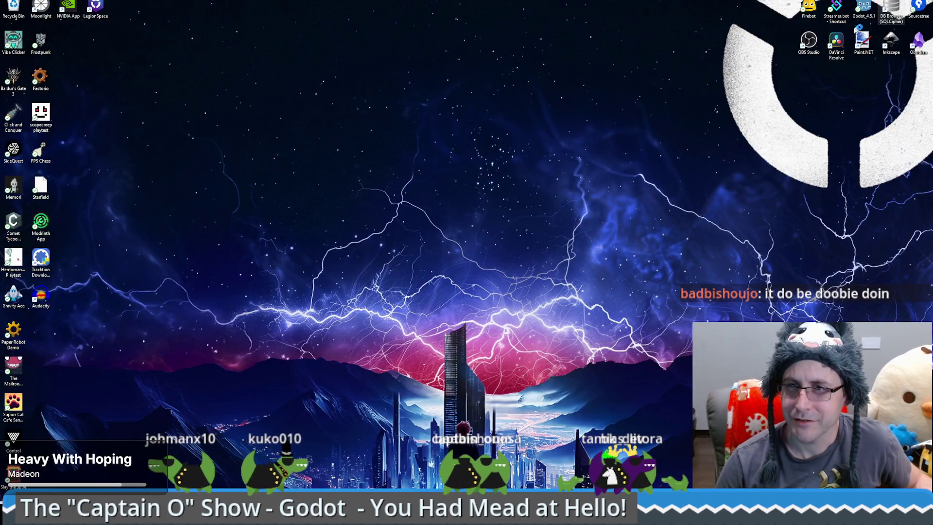
Launch DB Browser for SQLite and open data.db from Recent Files
double_click(891, 9)
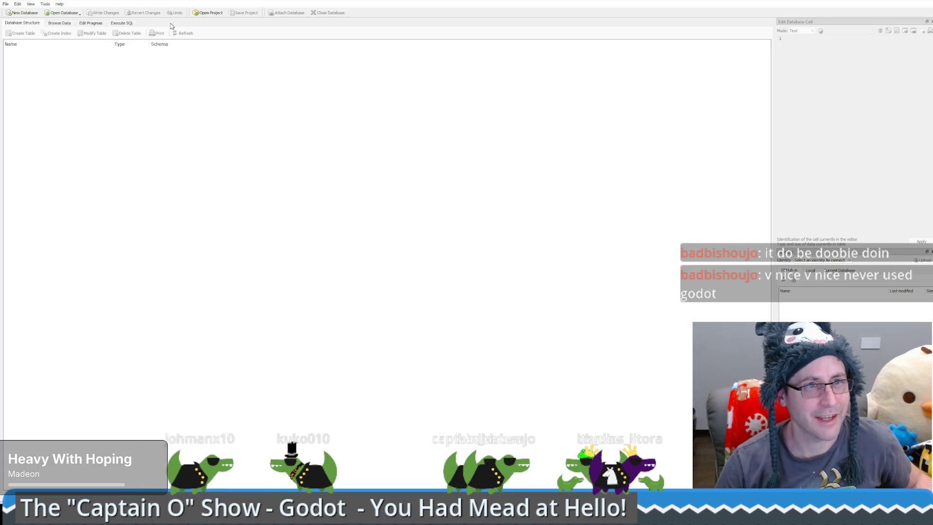
click(6, 4)
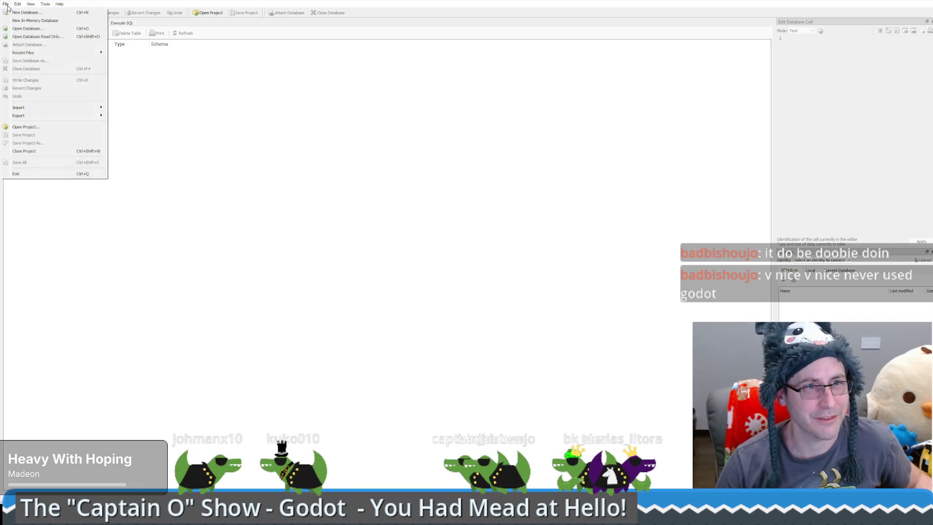
mouse_move(48, 53)
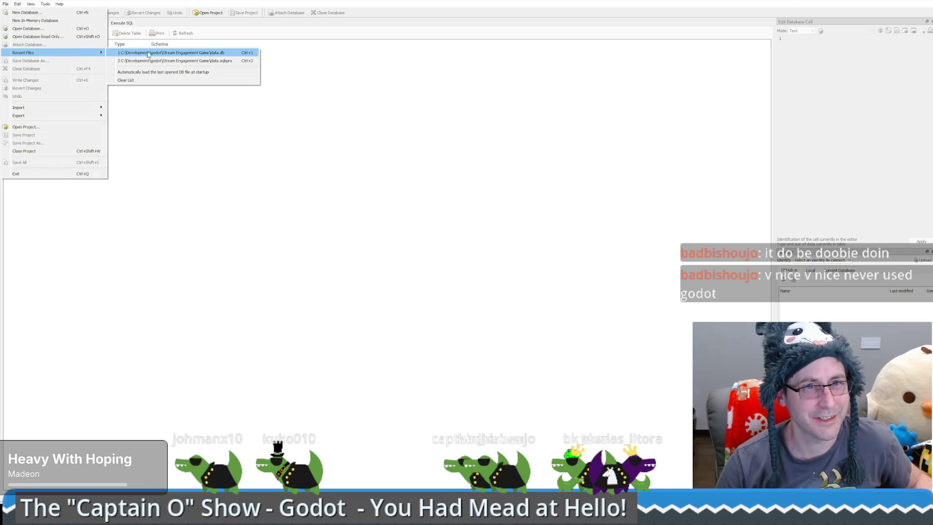
click(172, 53)
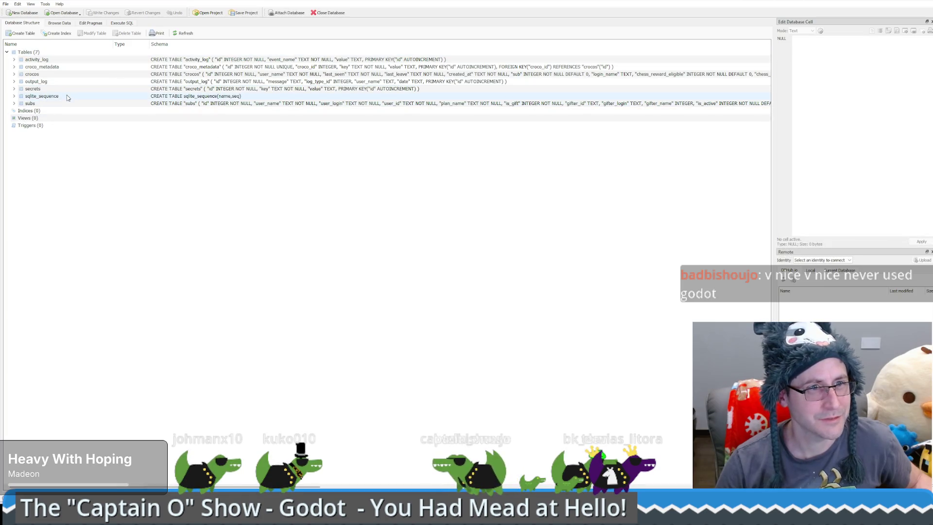
Browse the rows of the subs table
click(32, 74)
right_click(34, 74)
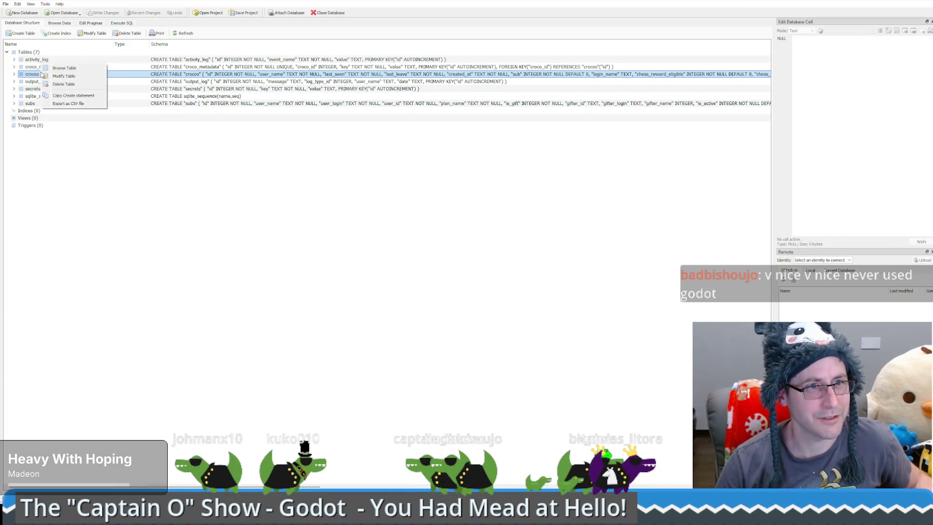
click(32, 67)
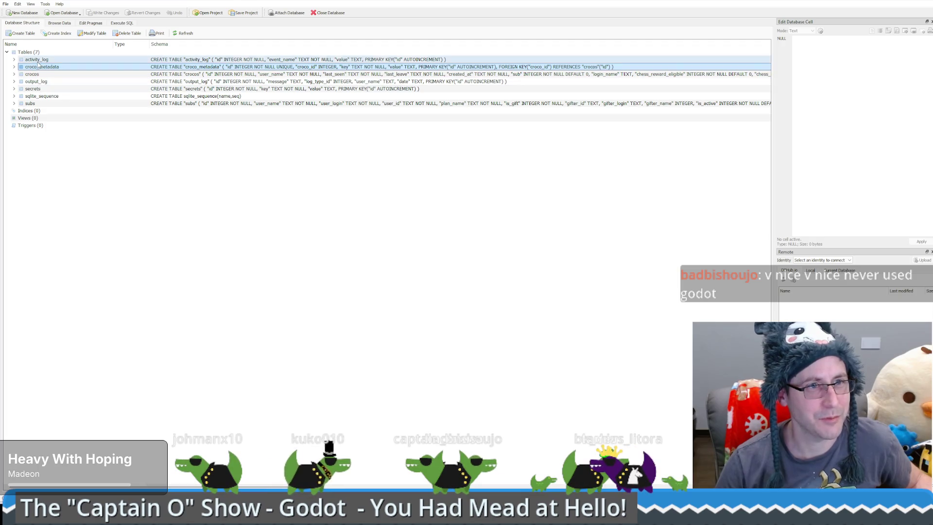
click(31, 103)
right_click(34, 103)
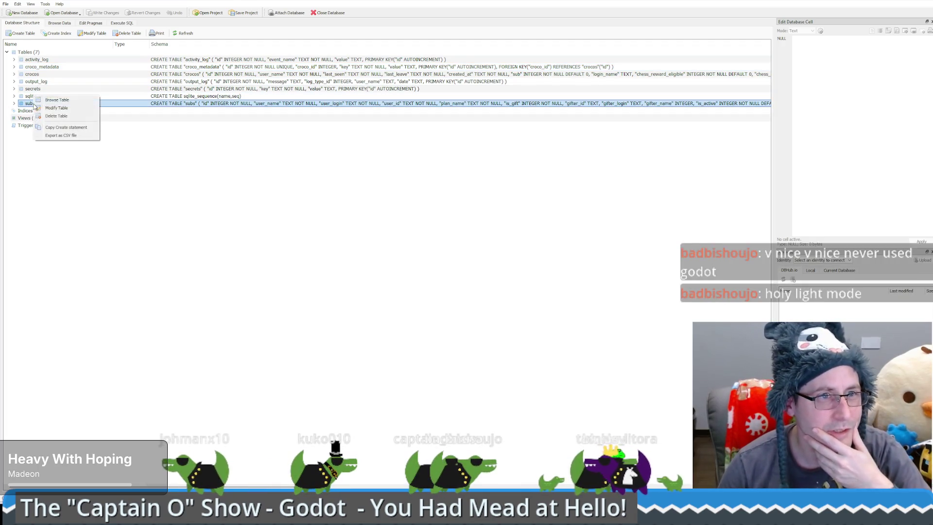
click(47, 100)
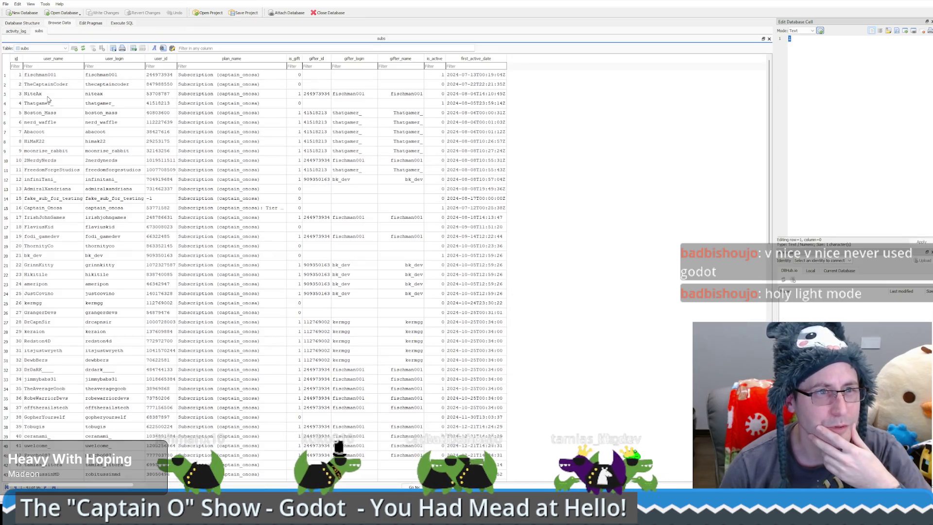
Switch to browsing the crocos table and jump to its last rows
scroll(145, 217, down, 8)
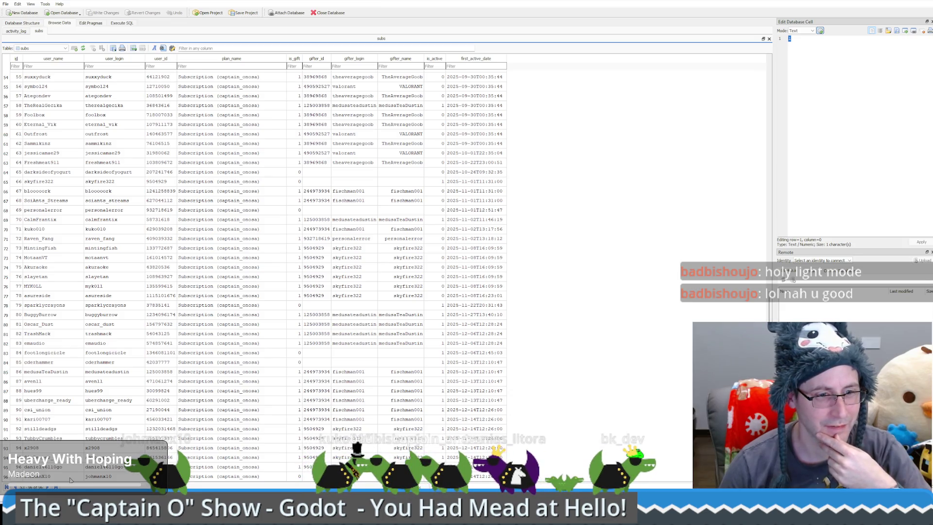
click(35, 23)
click(33, 74)
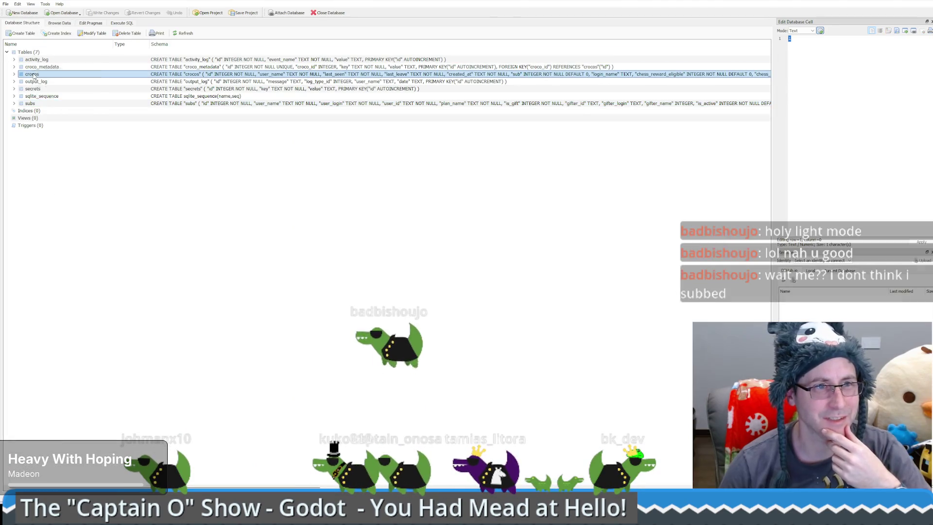
right_click(33, 74)
click(49, 79)
scroll(196, 356, down, 20)
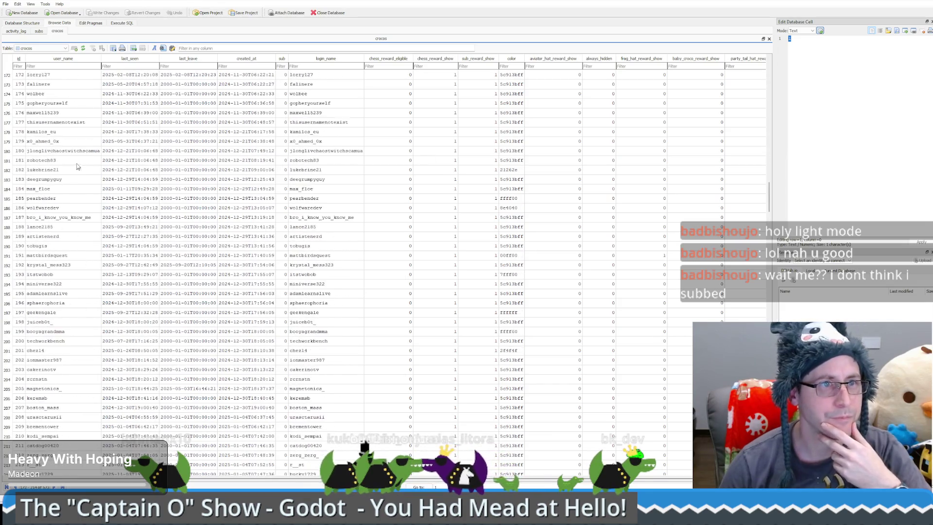
scroll(78, 166, up, 12)
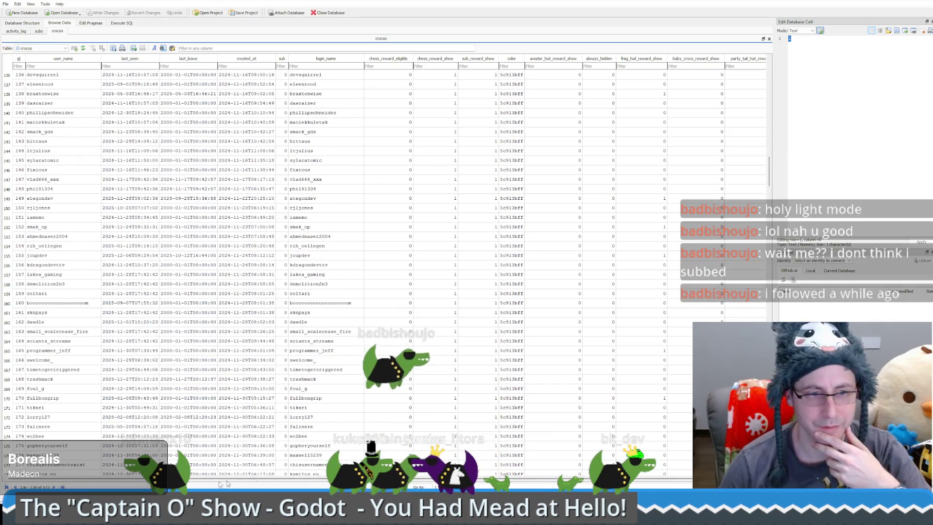
key(ctrl+End)
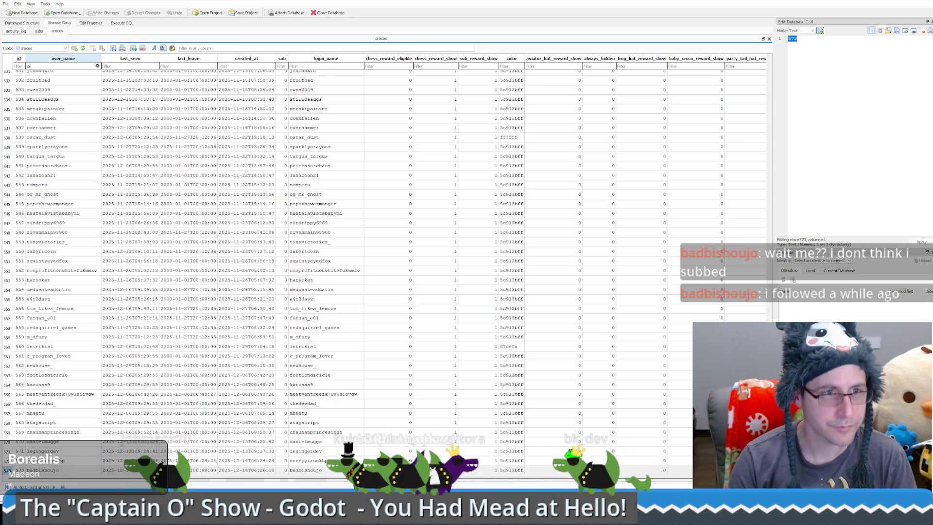
Filter crocos by user name 'h', set the third match's sub to 1, and show the desktop
text(h)
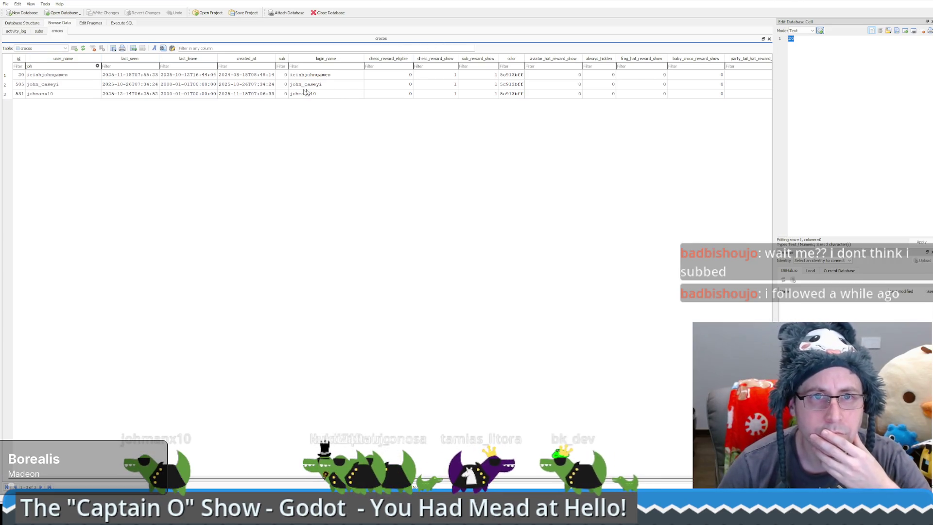
click(282, 93)
text(1)
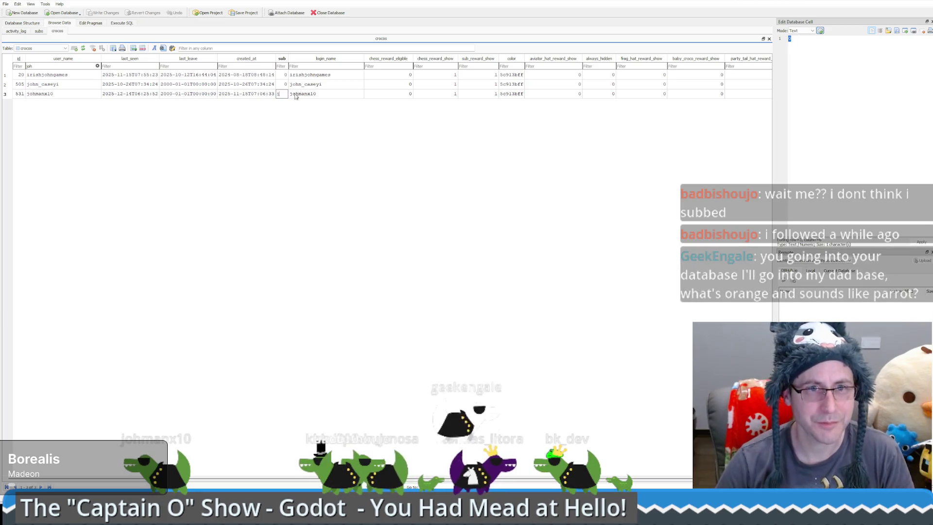
key(Up)
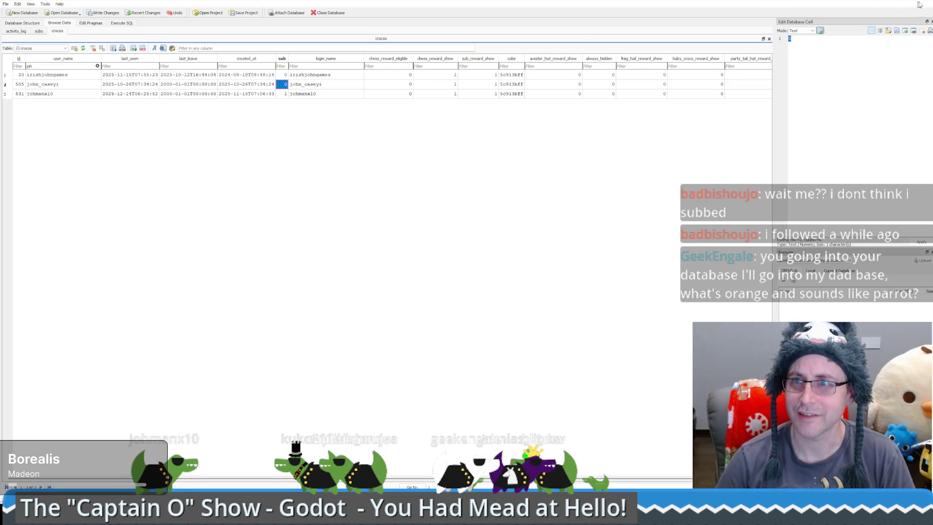
key(super+d)
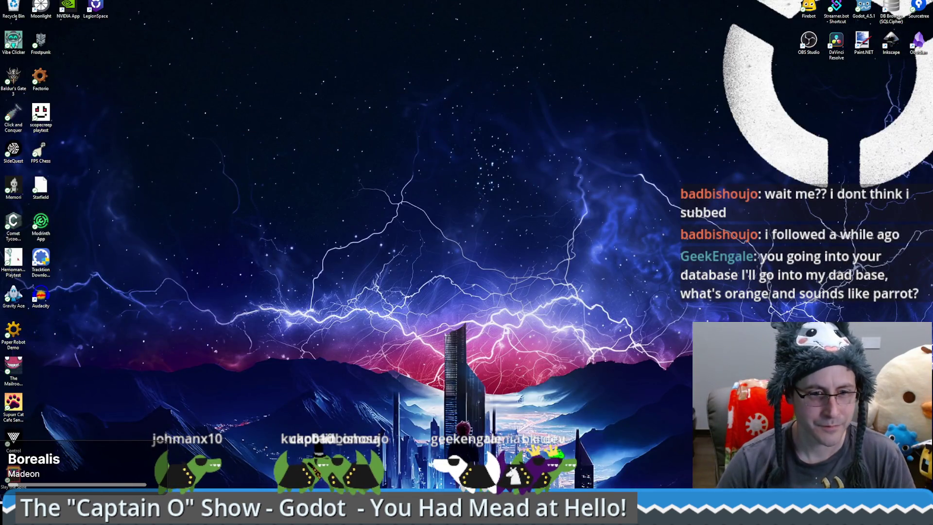
Bring up the Godot editor running the game, read its 'database is locked' errors, and return to DB Browser
key(alt+Tab)
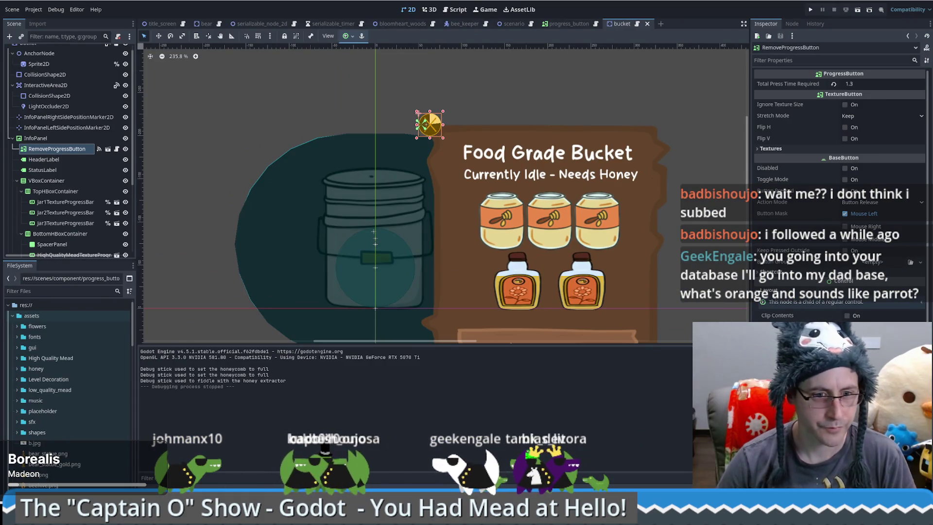
mouse_move(236, 515)
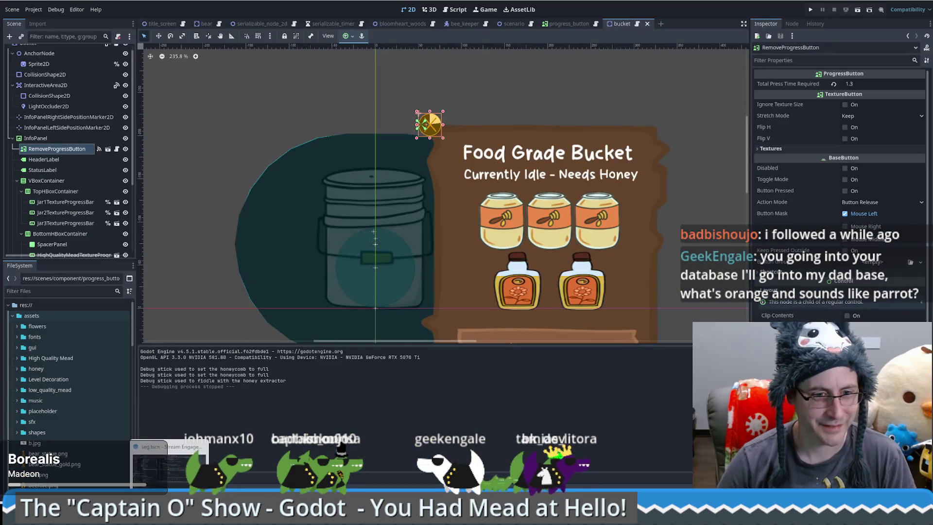
click(179, 470)
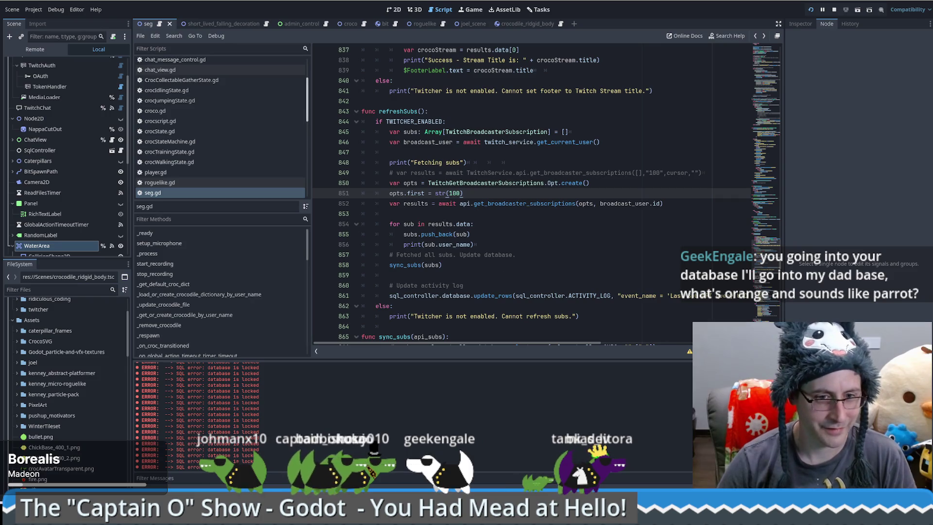
key(alt+Tab)
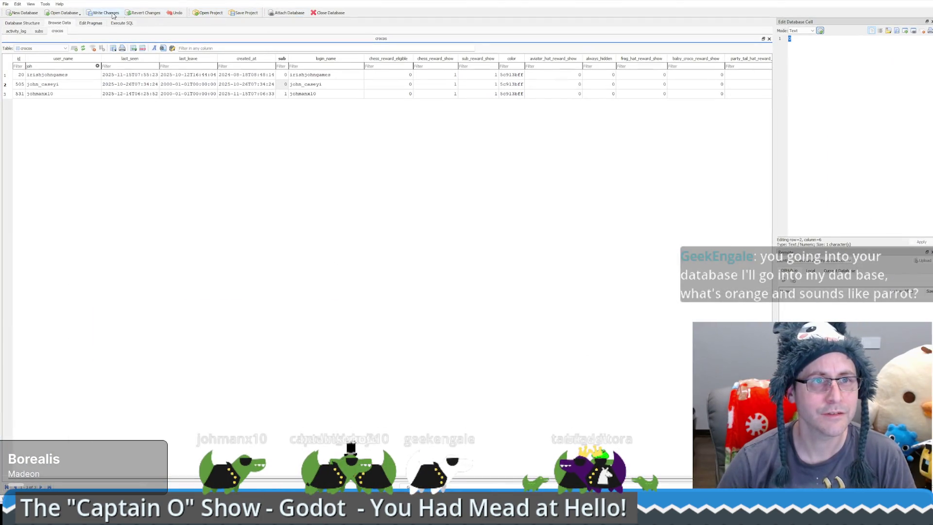
Refresh the crocos Browse Data grid and scroll across to check the sub column values
click(889, 1)
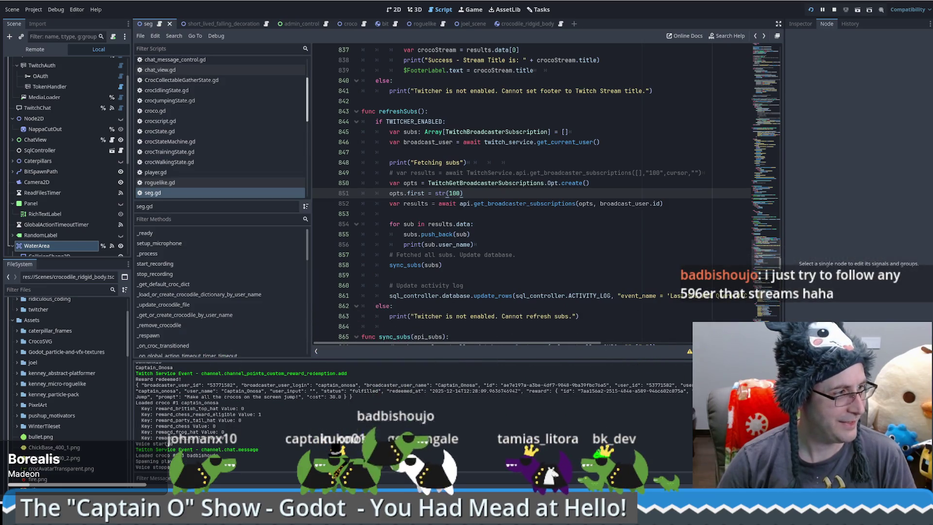
key(alt+Tab)
right_click(333, 108)
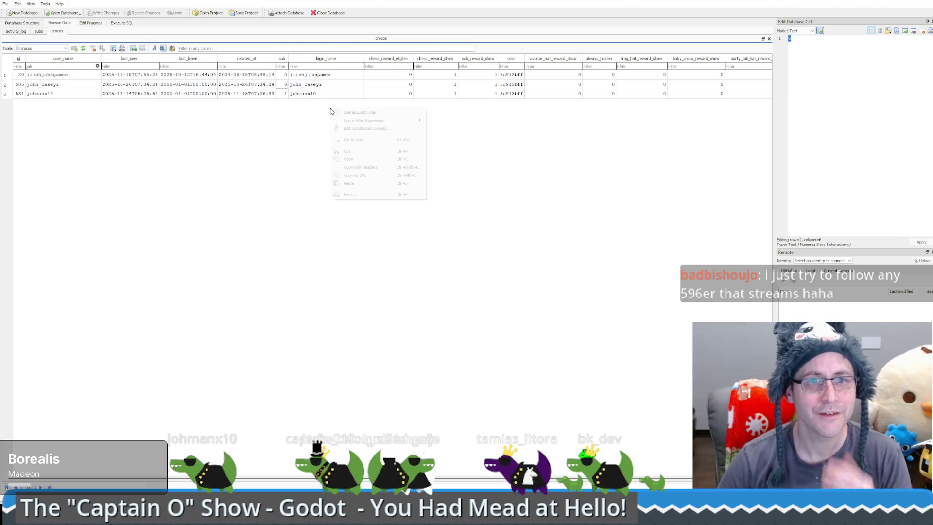
click(267, 161)
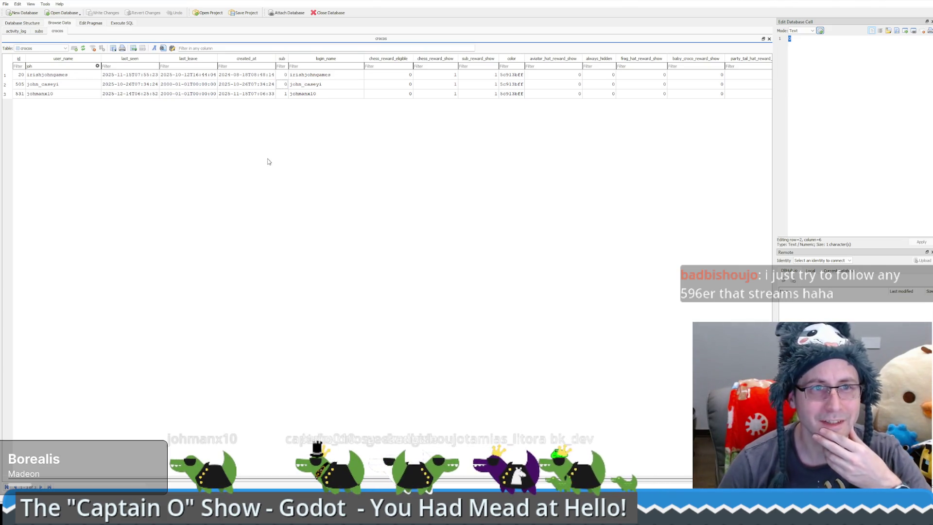
click(83, 48)
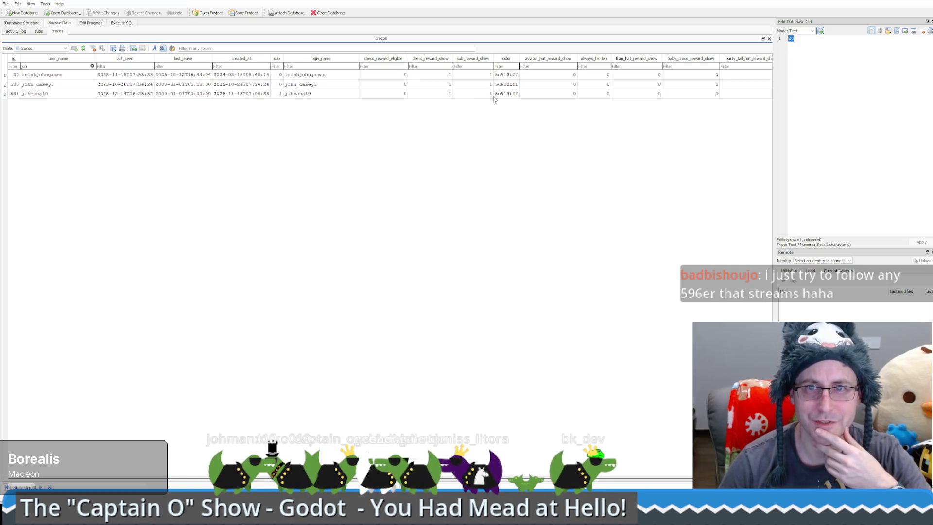
drag(86, 479, 124, 478)
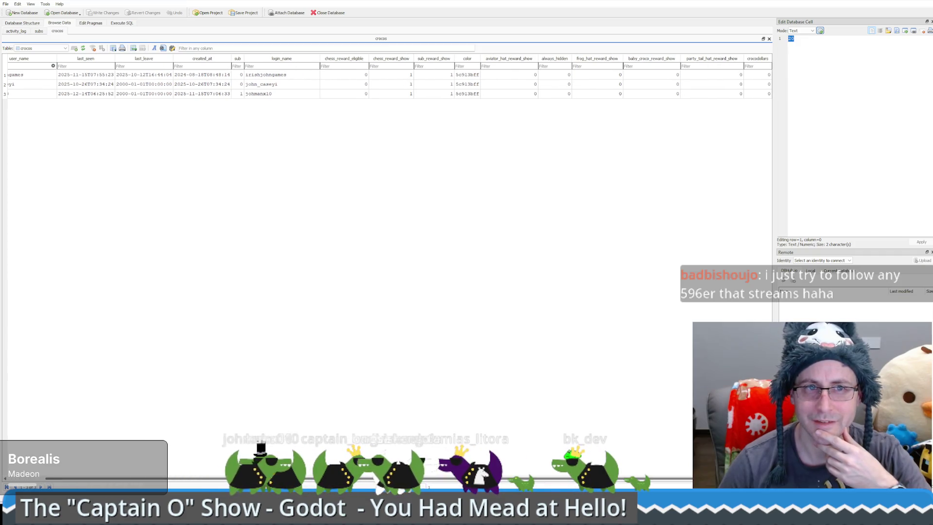
drag(124, 478, 86, 478)
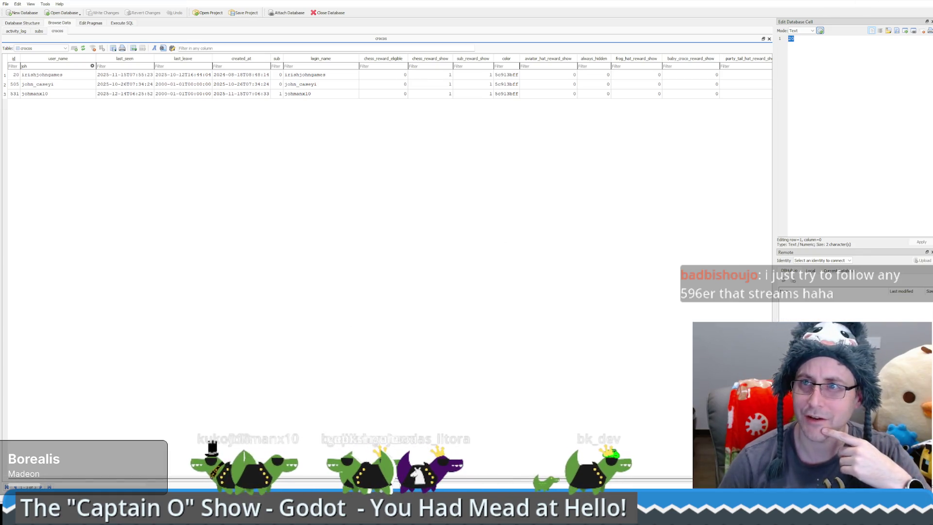
key(alt+Tab)
Relaunch the Stream Engagement Game with Run Project
click(808, 10)
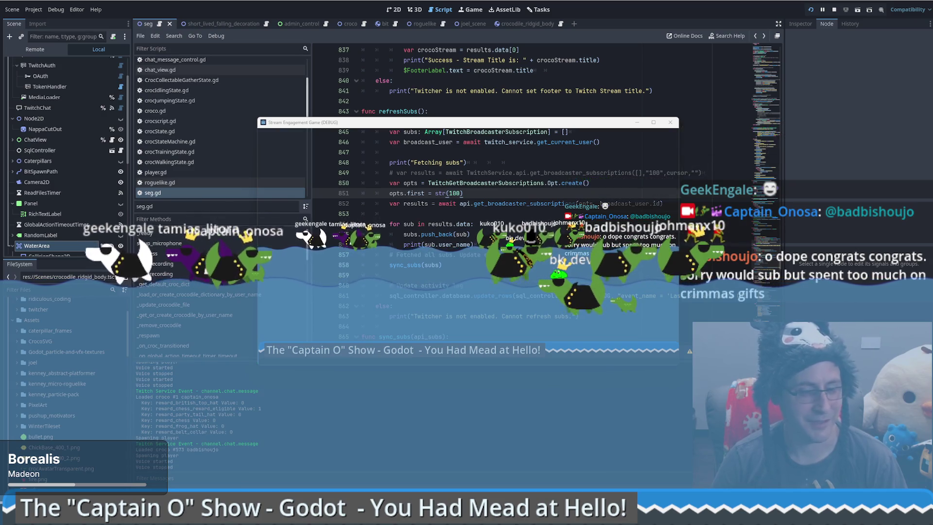
Send the game window behind the editor and review the fetch call and results loop on lines 852 and 854
click(517, 105)
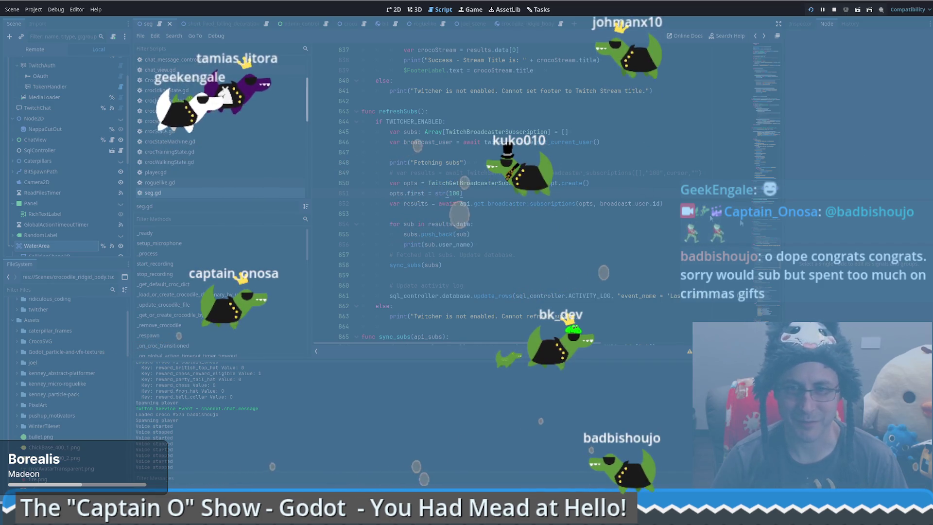
click(600, 203)
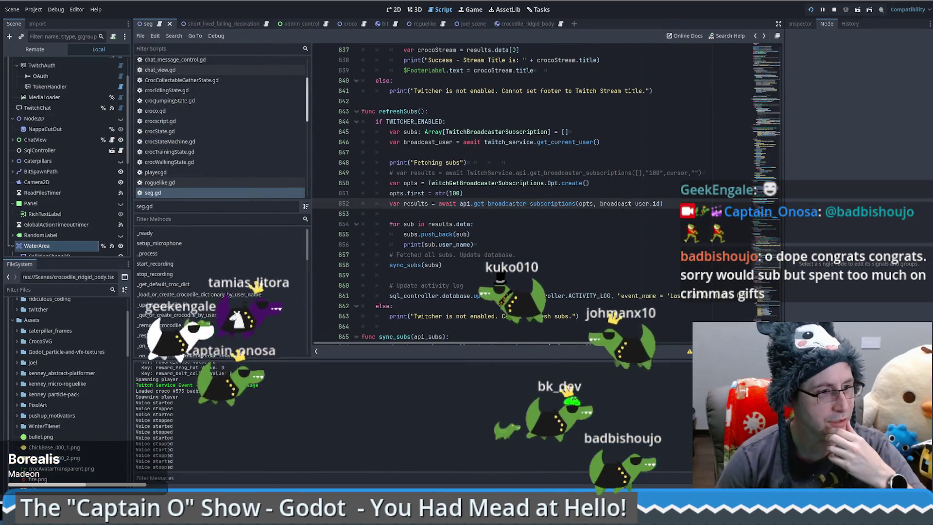
click(603, 222)
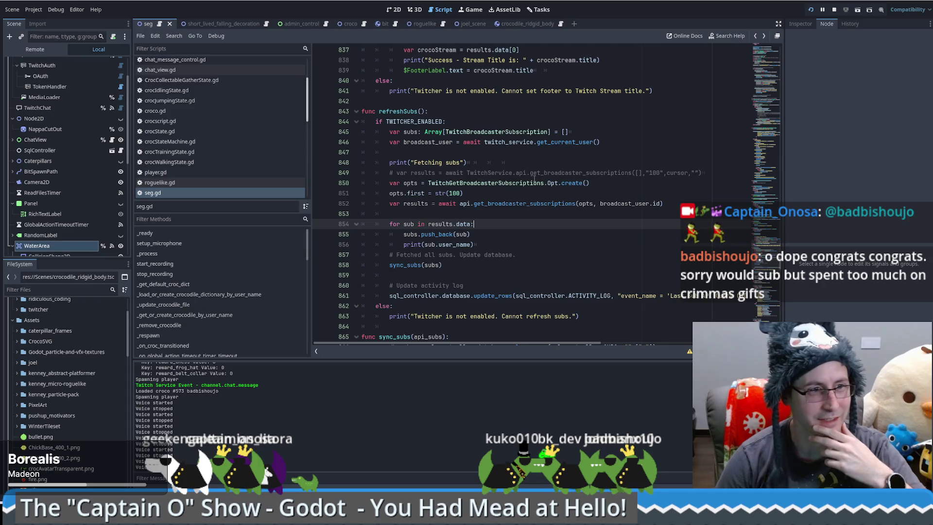
mouse_move(534, 179)
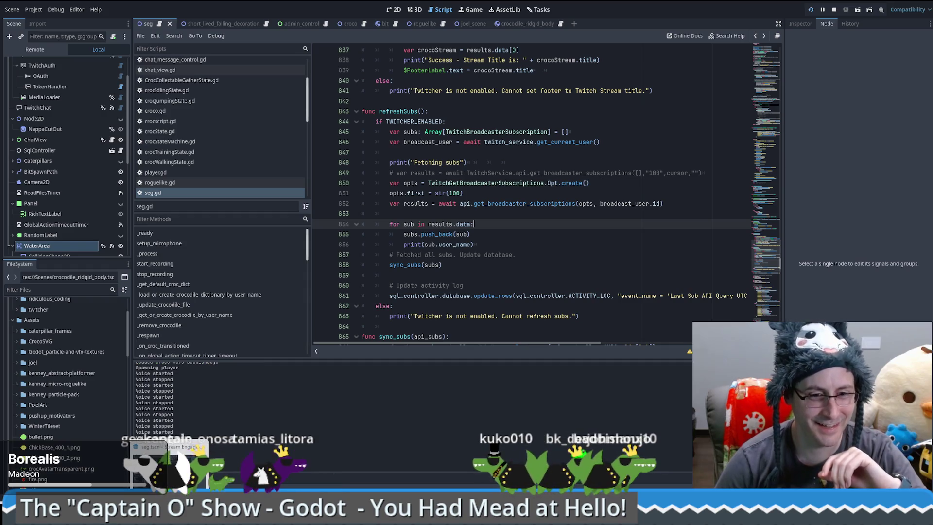
key(alt+Tab)
Run You Had Mead at Hello, unmute the audio, and start a new game
key(F5)
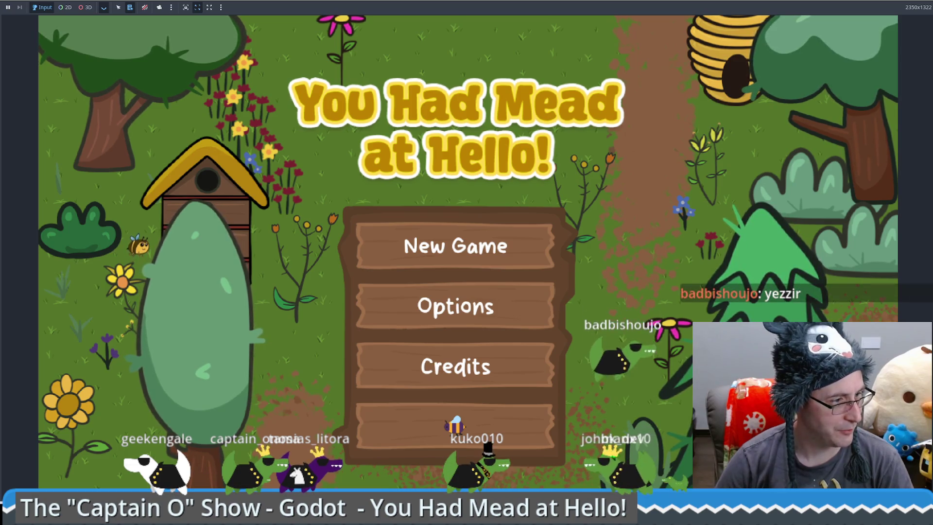
click(145, 7)
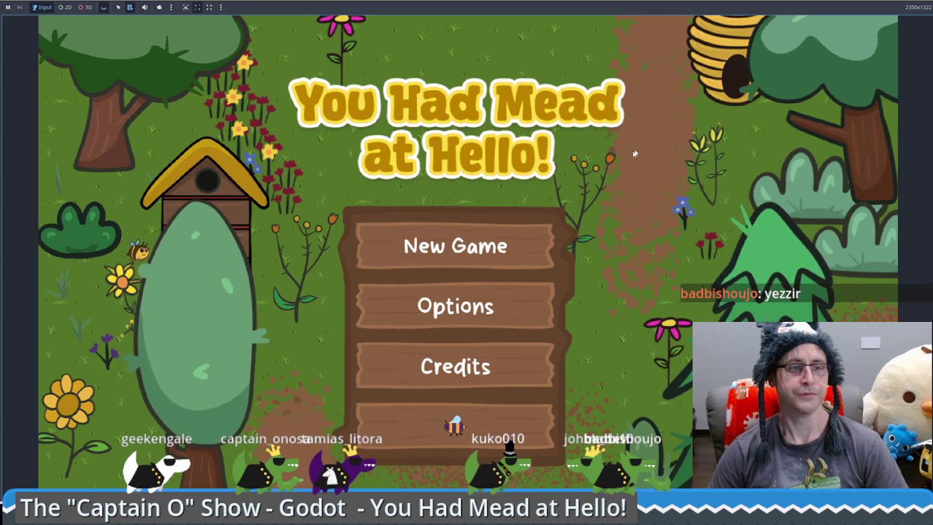
click(470, 252)
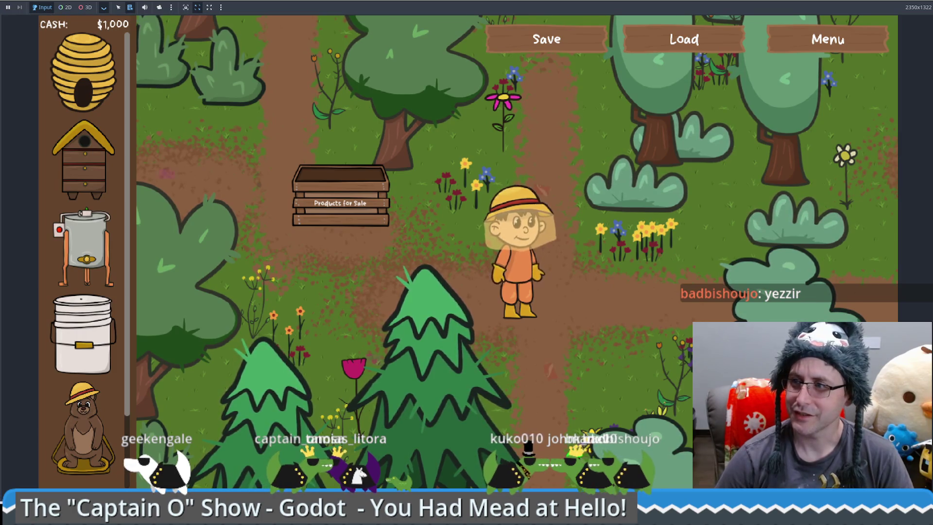
Walk the beekeeper around the garden collecting cash, heading toward the Products for Sale crate
key(Up)
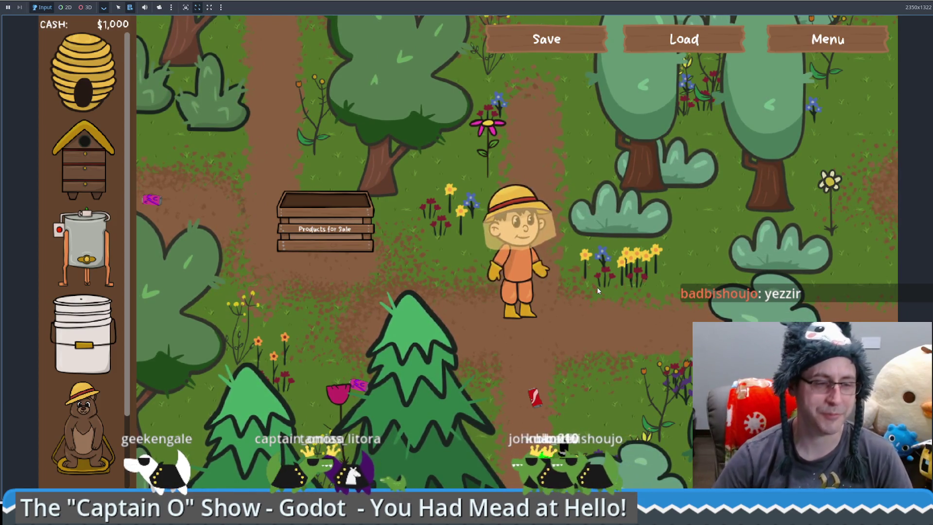
key(Left)
key(Up)
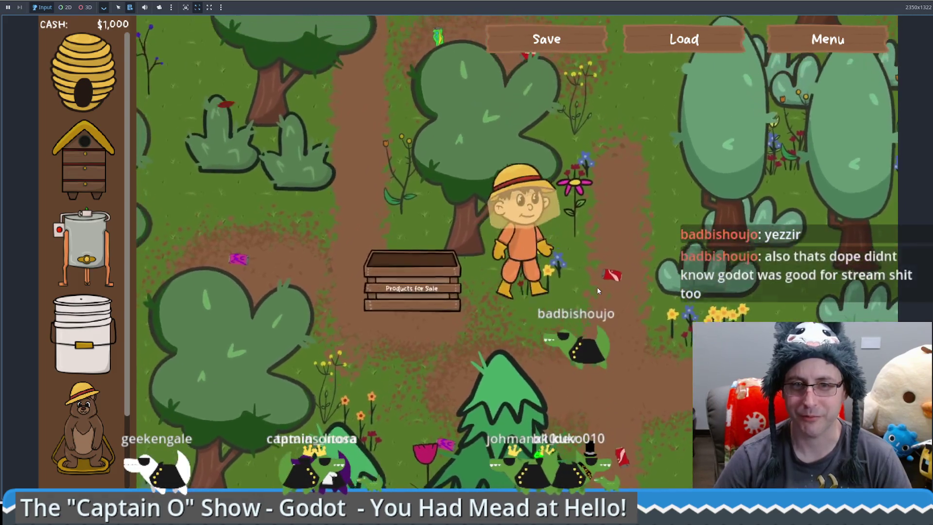
key(Down)
key(Left)
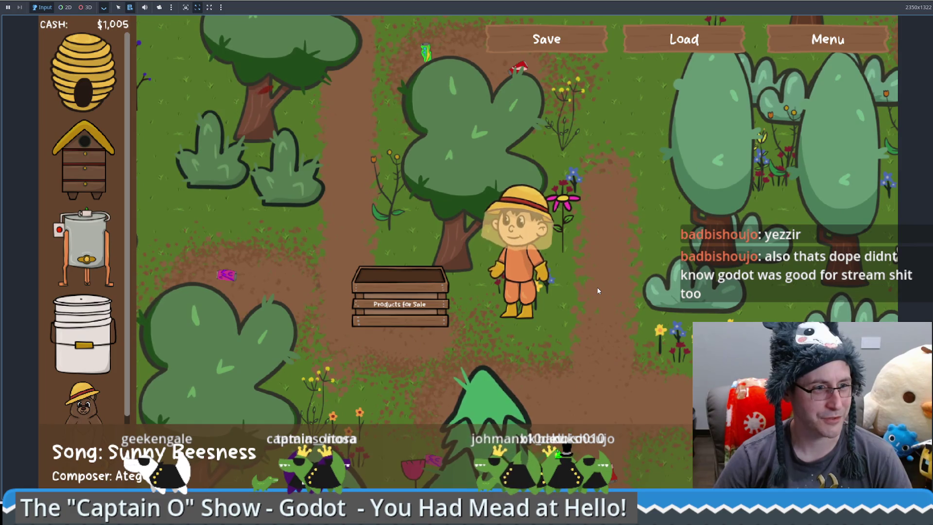
key(Right)
key(Up)
key(Up)
key(Left)
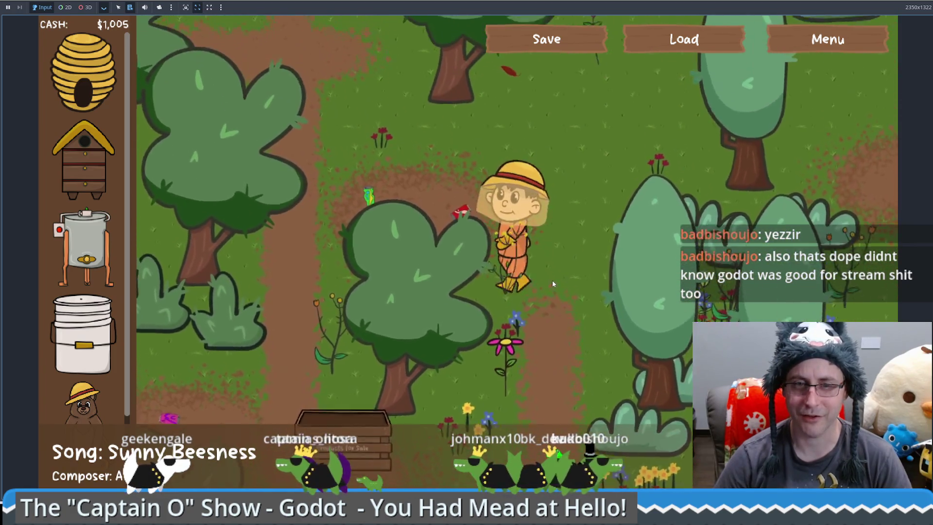
key(Down)
key(Left)
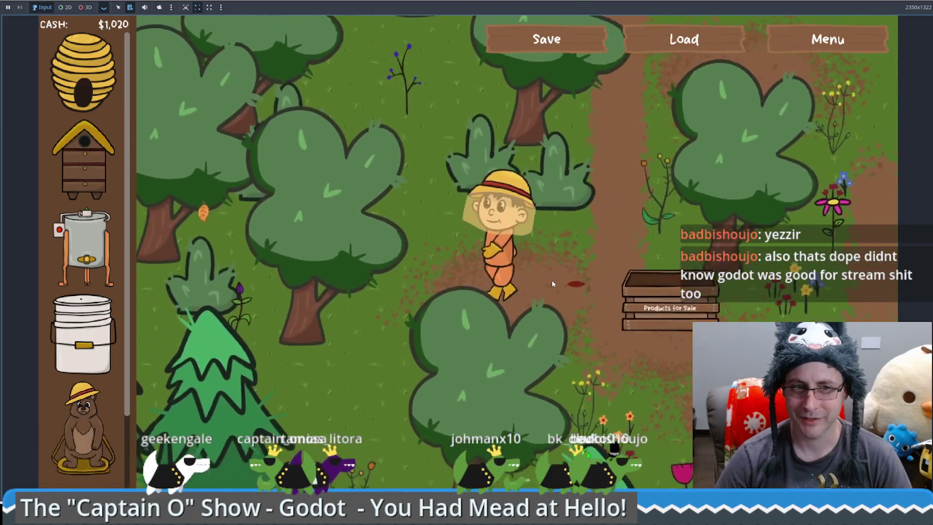
Gather more cash up to $1,030, then place a bee hive beside the beekeeper
key(Up)
key(Right)
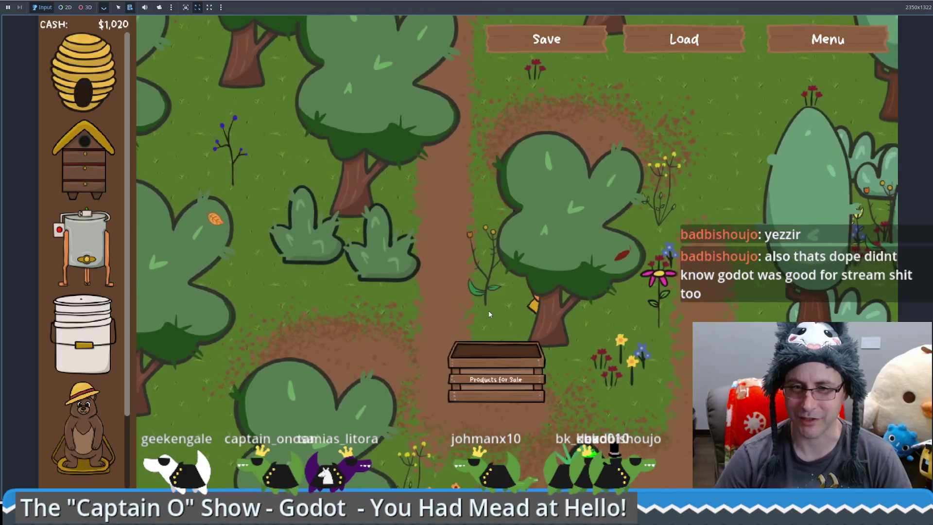
key(Down)
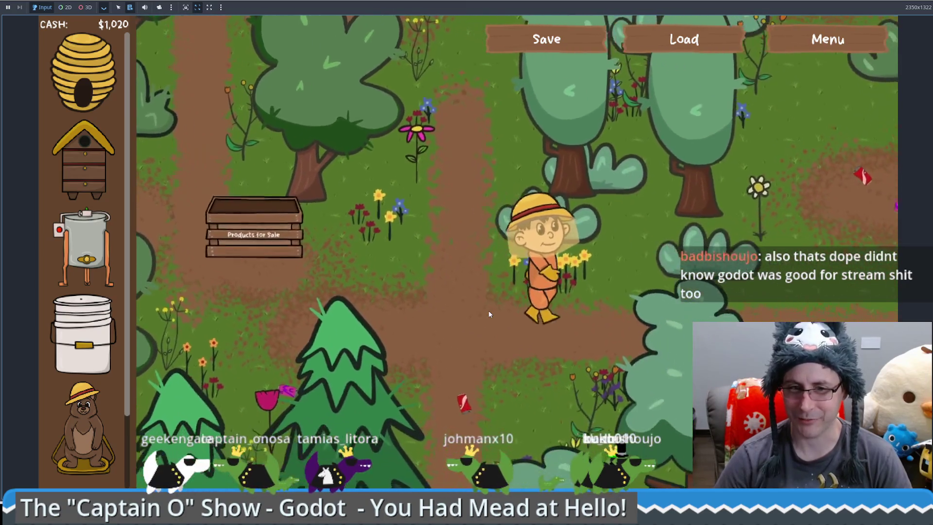
key(Left)
key(Up)
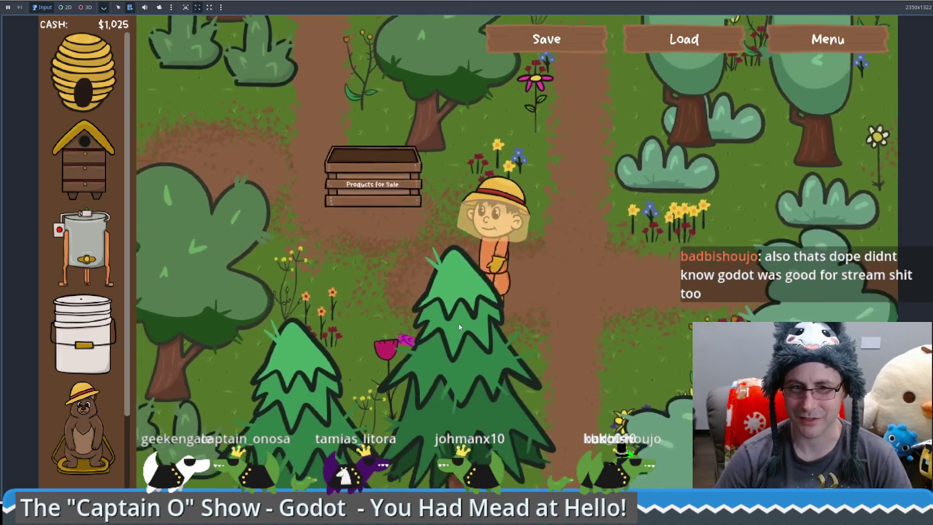
key(Up)
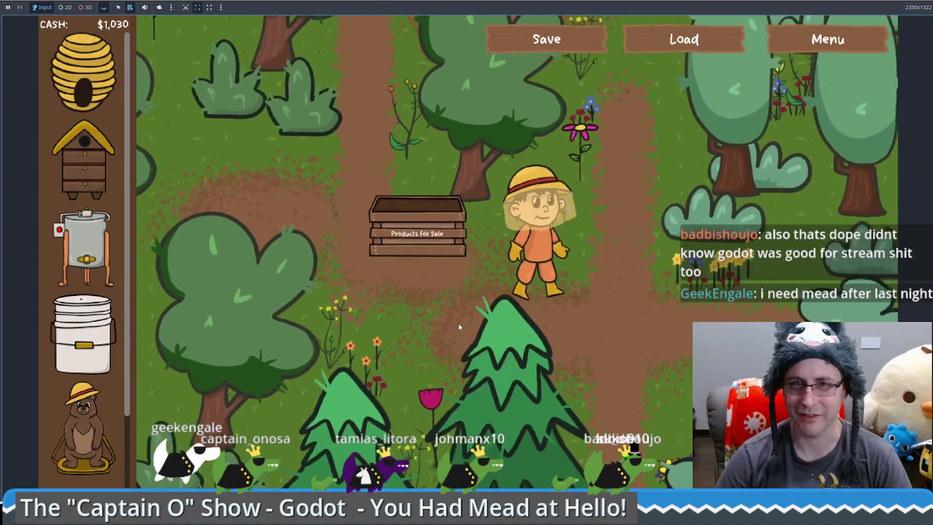
mouse_move(73, 152)
mouse_down()
mouse_move(574, 315)
mouse_move(587, 312)
mouse_up()
Walk the beekeeper past the hive, behind the tree, and back beside the Products for Sale crate
key(Up)
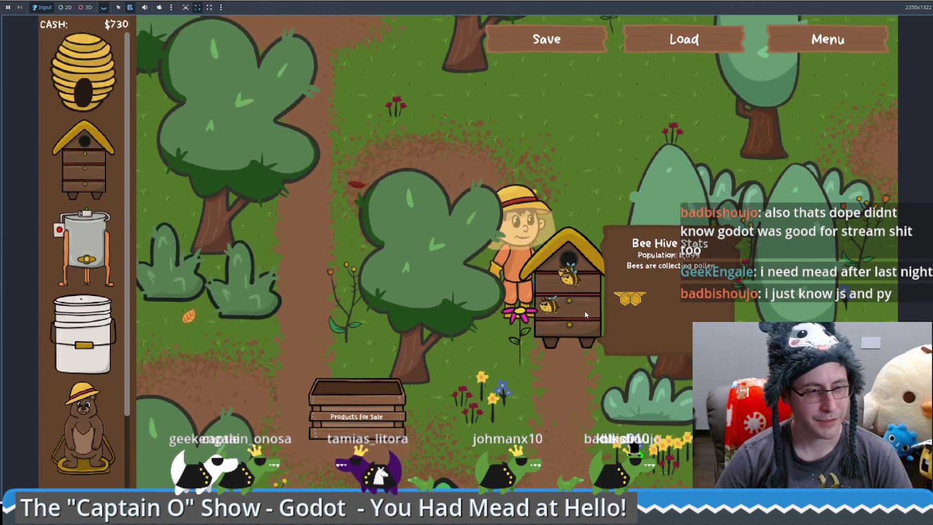
key(Down)
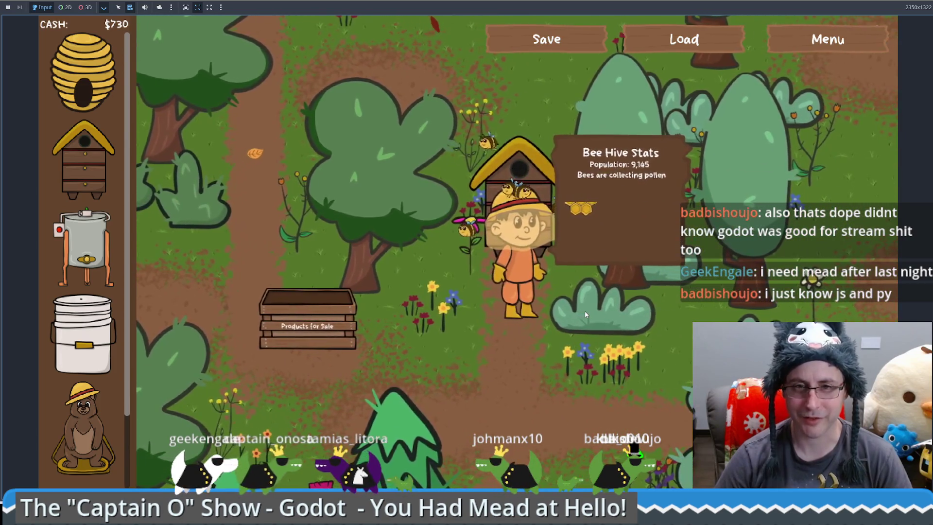
key(Left)
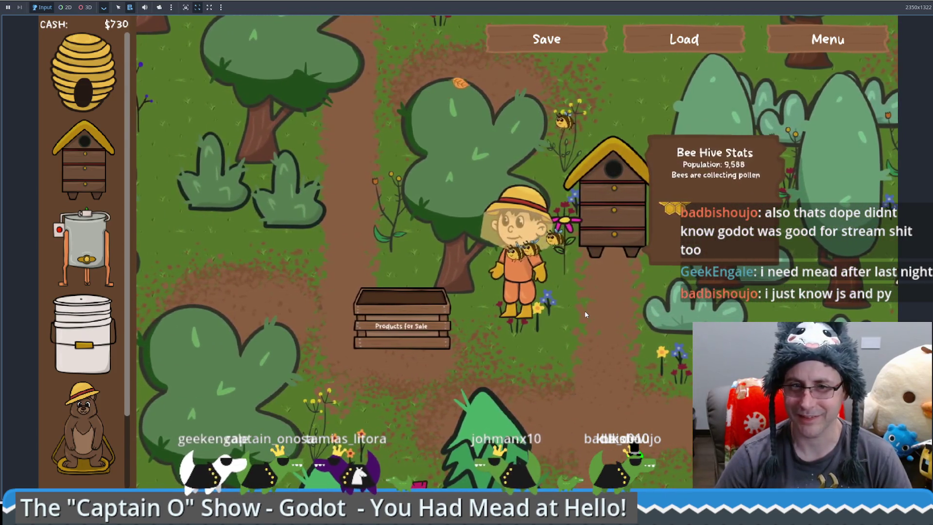
key(Up)
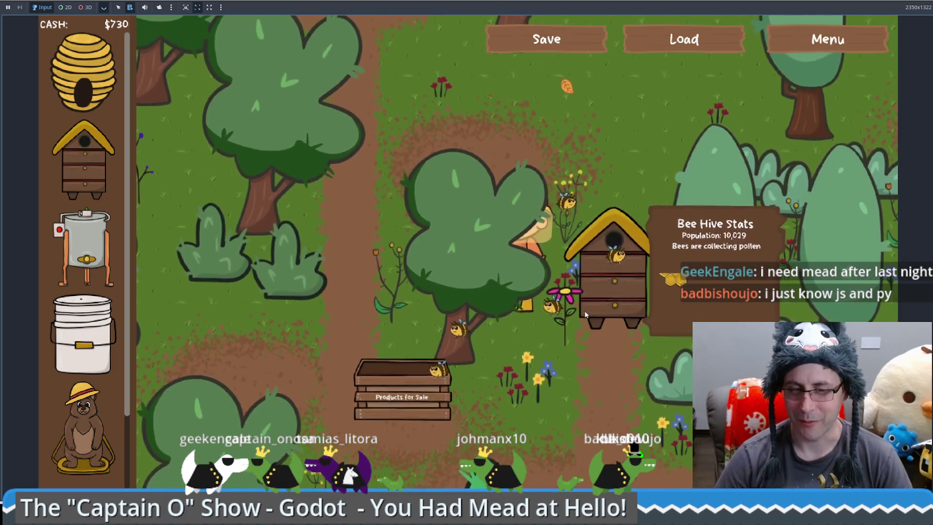
key(Down)
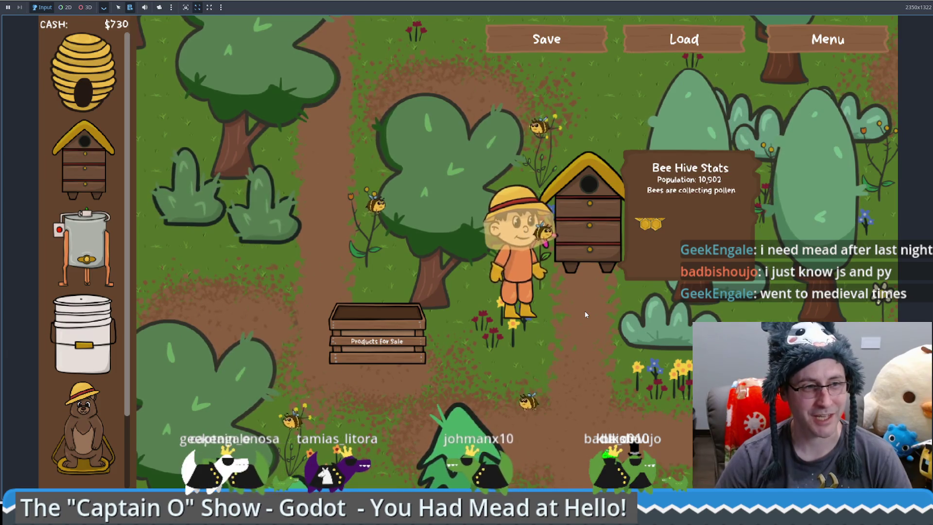
key(Down)
key(Left)
key(Right)
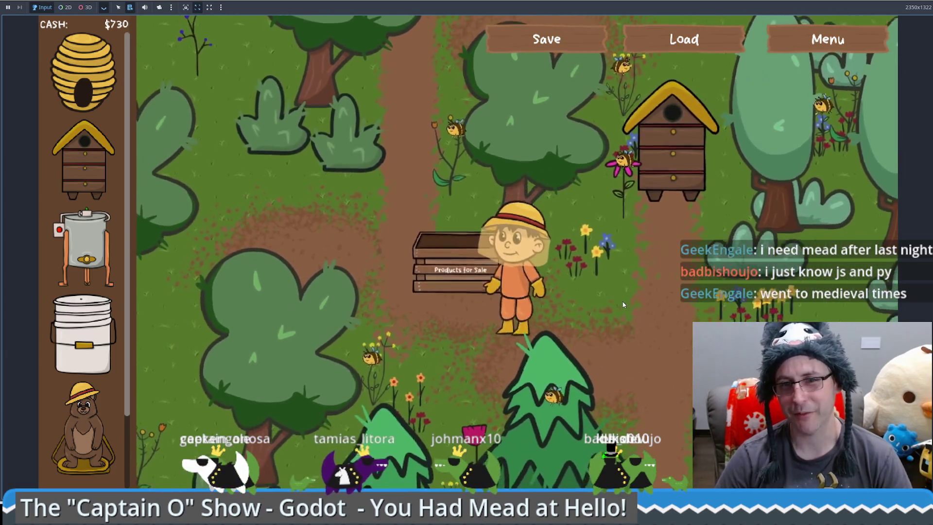
key(Up)
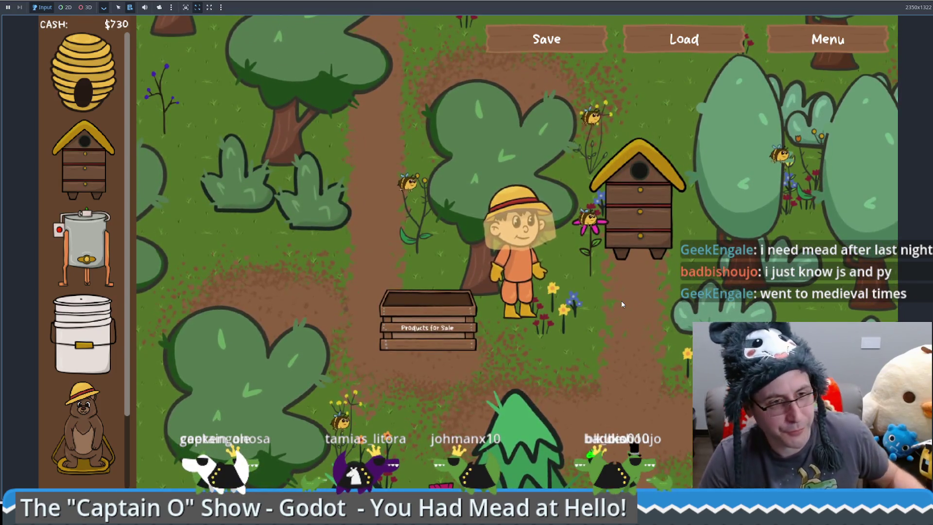
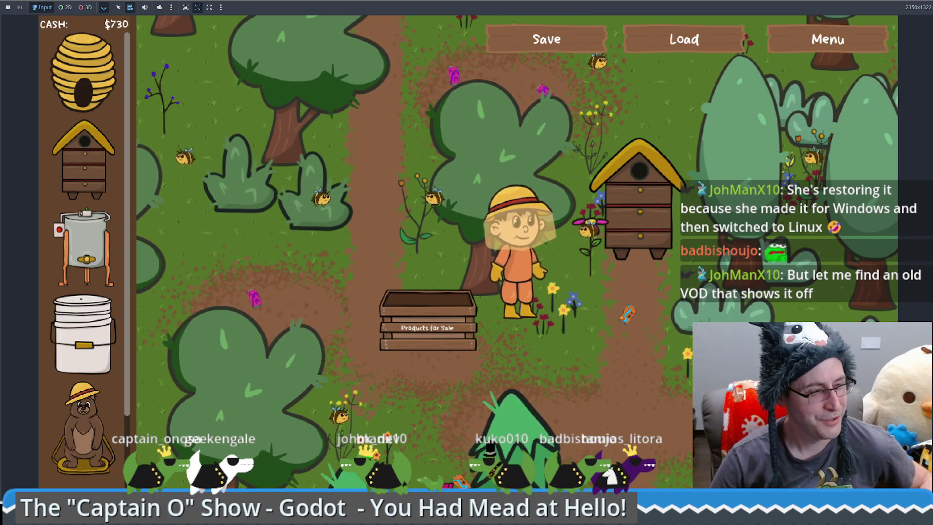
Walk the beekeeper to the hive with W and D, then switch back to the seg project editor
key(w)
key(d)
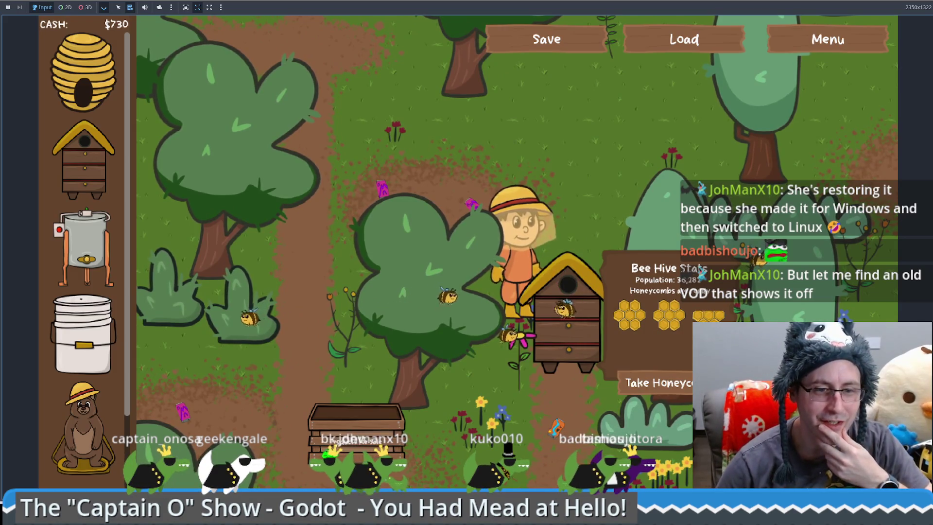
click(192, 475)
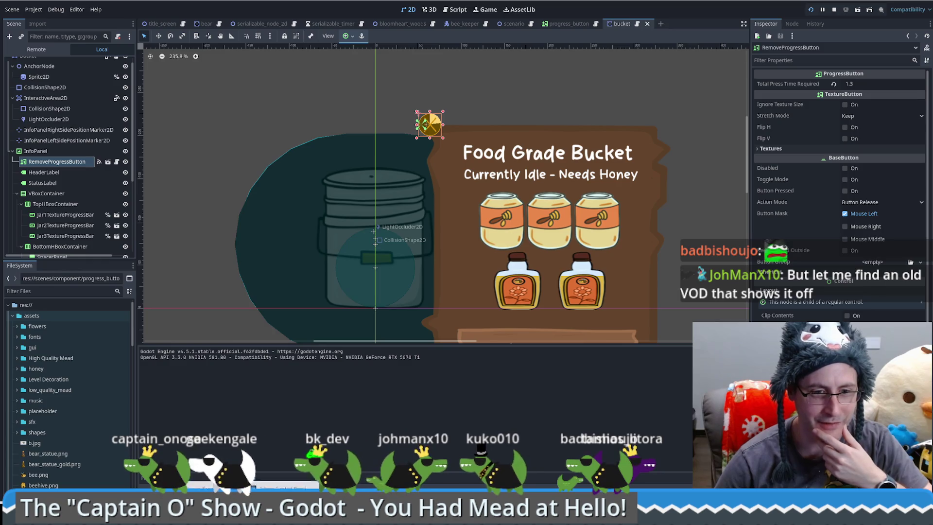
click(172, 483)
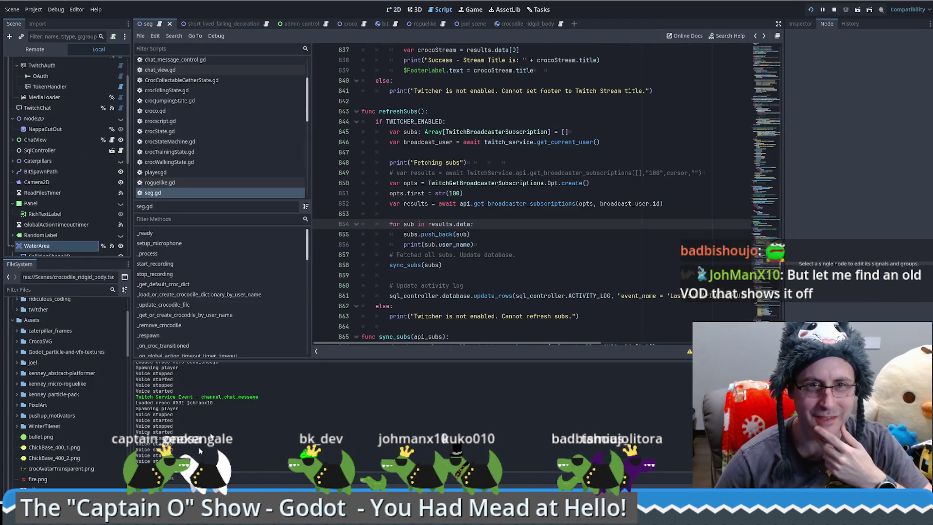
Show the seg scene in the 2D workspace and bring the Stream Engagement Game debug window back up
click(399, 13)
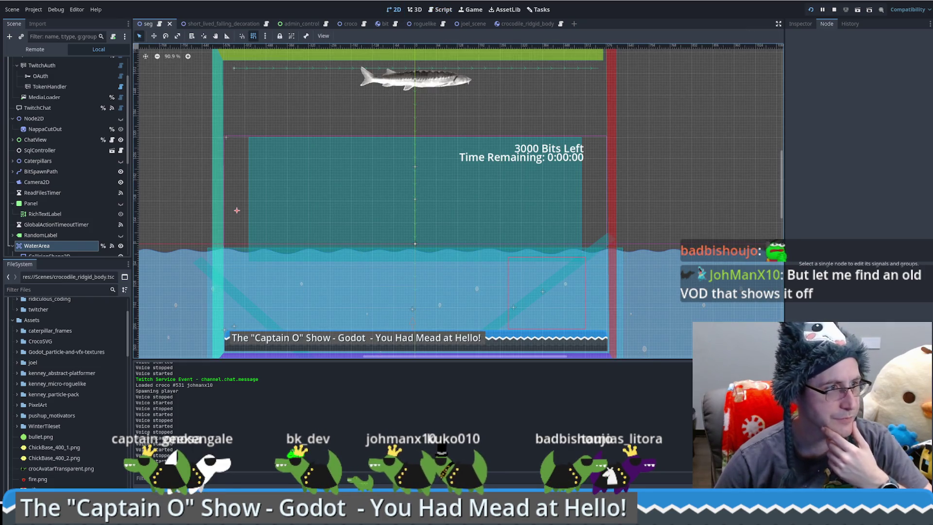
key(alt+Tab)
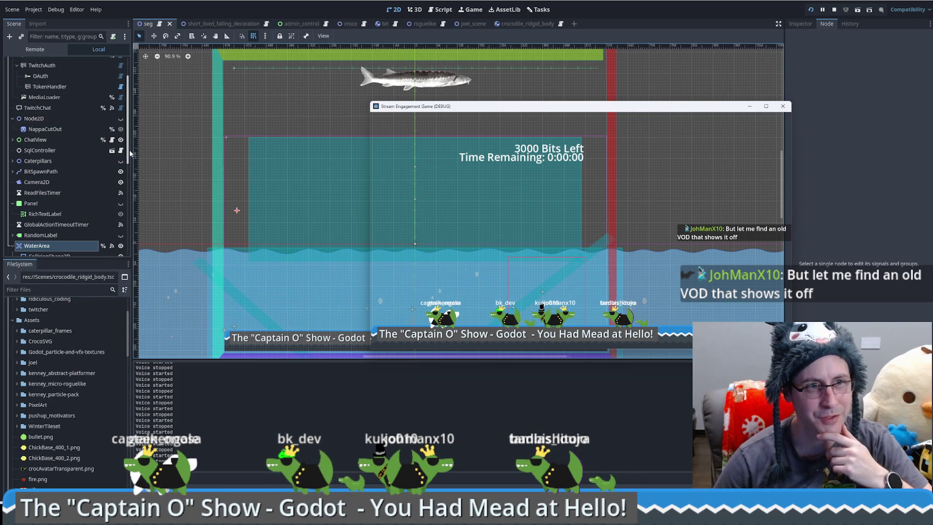
scroll(63, 116, up, 3)
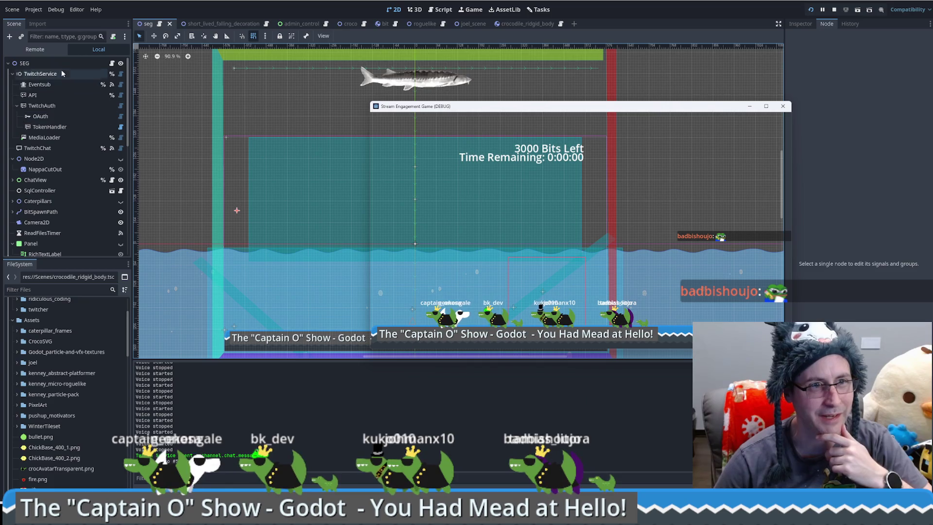
Set MediaLoader's Image Transformer to MagicImageTransformer in the Inspector and save the seg scene
click(50, 138)
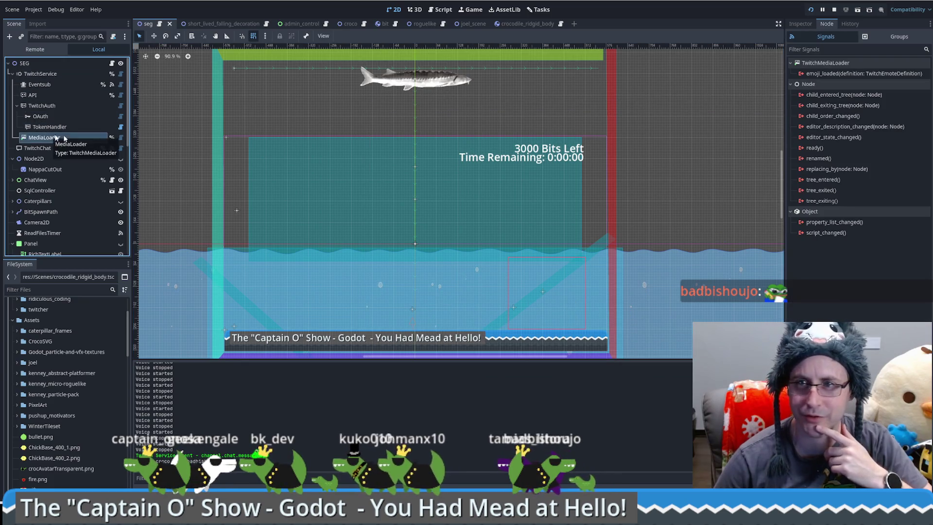
click(801, 23)
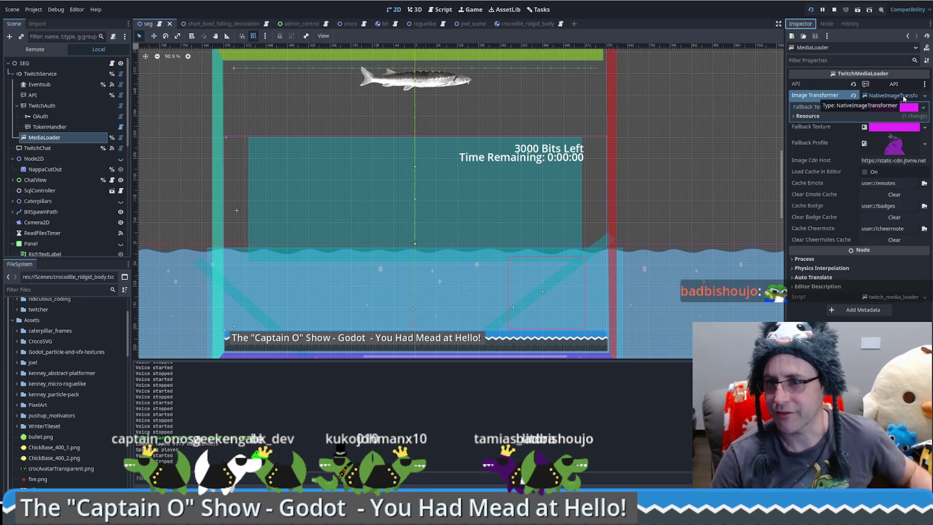
click(894, 96)
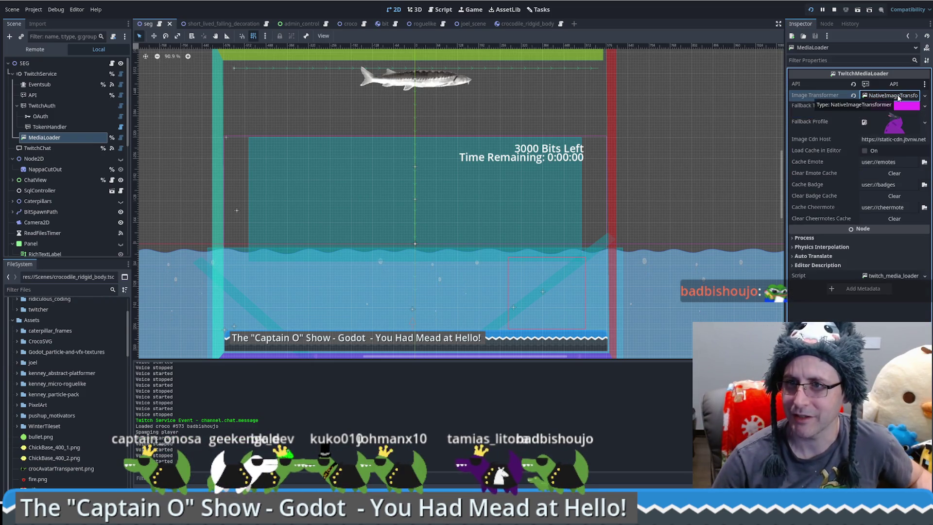
click(898, 95)
click(925, 98)
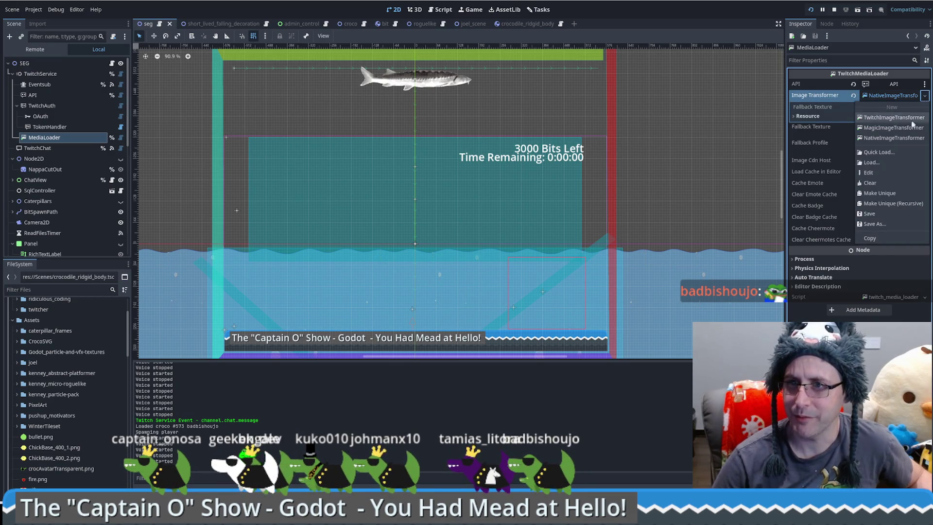
click(903, 128)
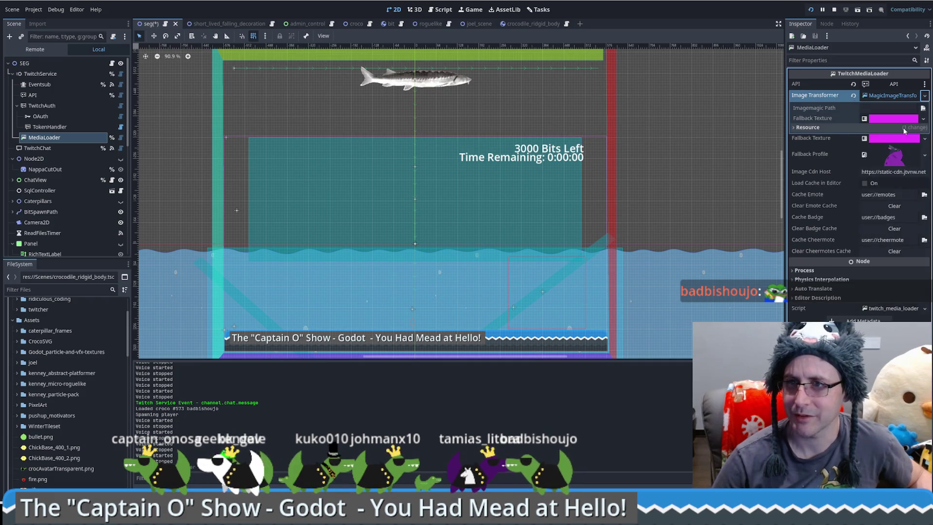
key(ctrl+s)
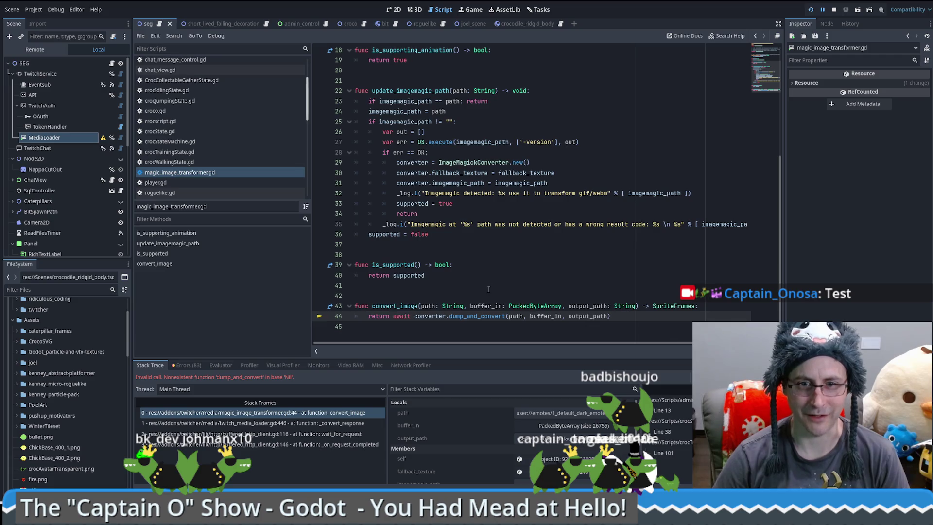
Check buffer_in and output_path at the failing dump_and_convert line, then stop debugging and reselect MediaLoader
click(483, 283)
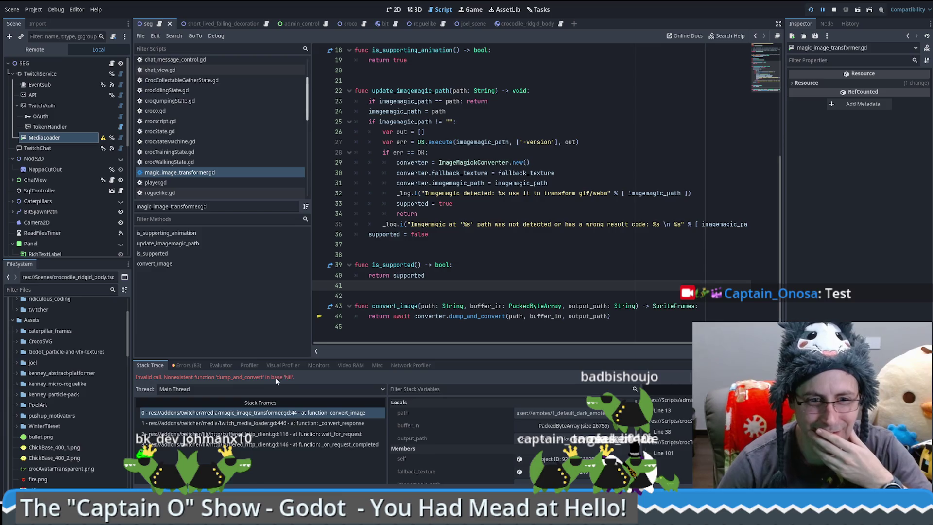
click(628, 317)
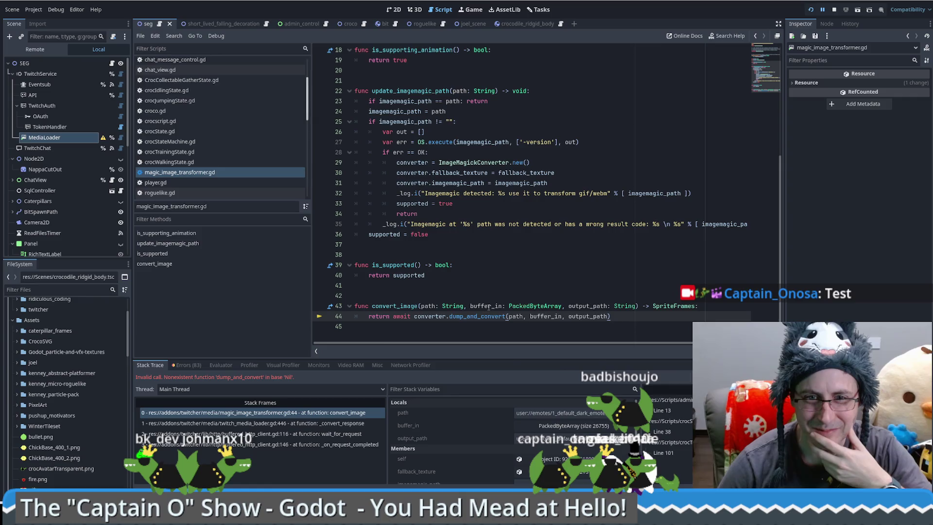
mouse_move(489, 306)
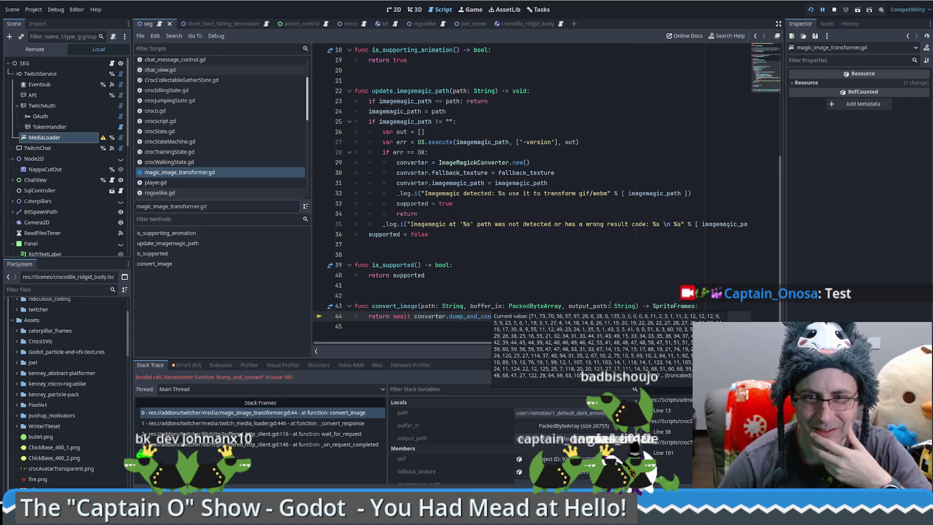
mouse_move(588, 306)
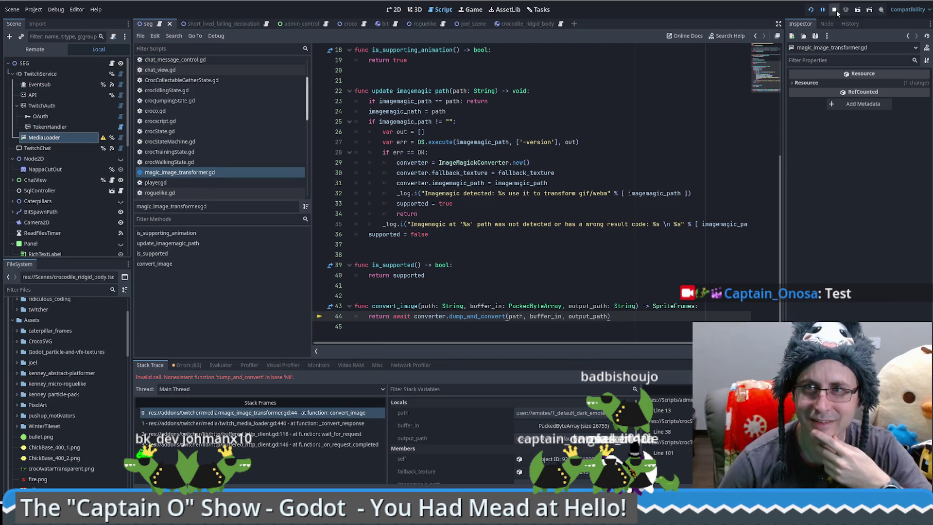
click(835, 10)
click(103, 127)
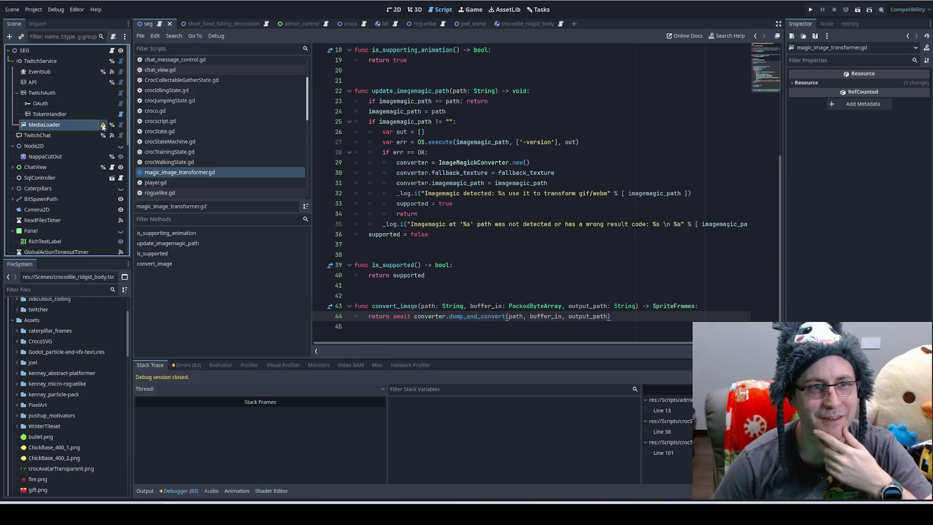
Read MediaLoader's configuration warning, then check the empty Imagemagic Path in its Image Transformer settings
click(104, 126)
click(480, 263)
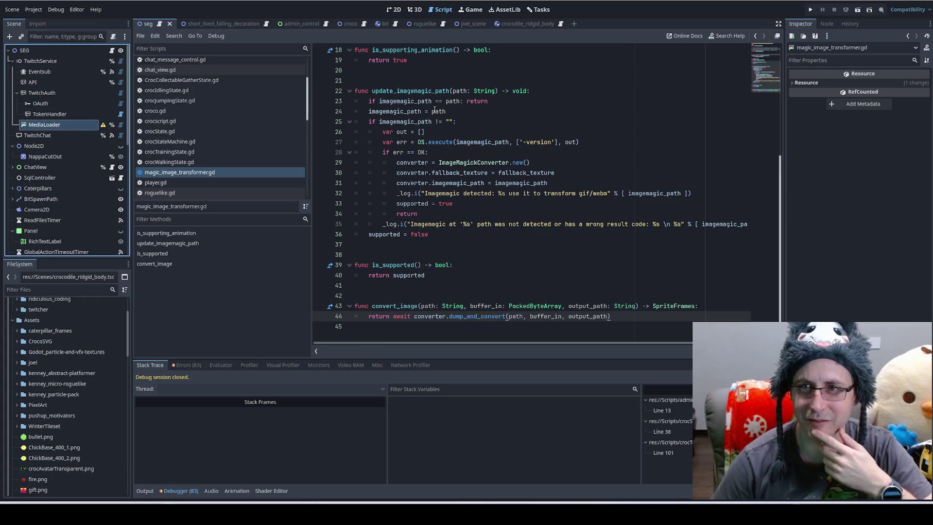
click(55, 127)
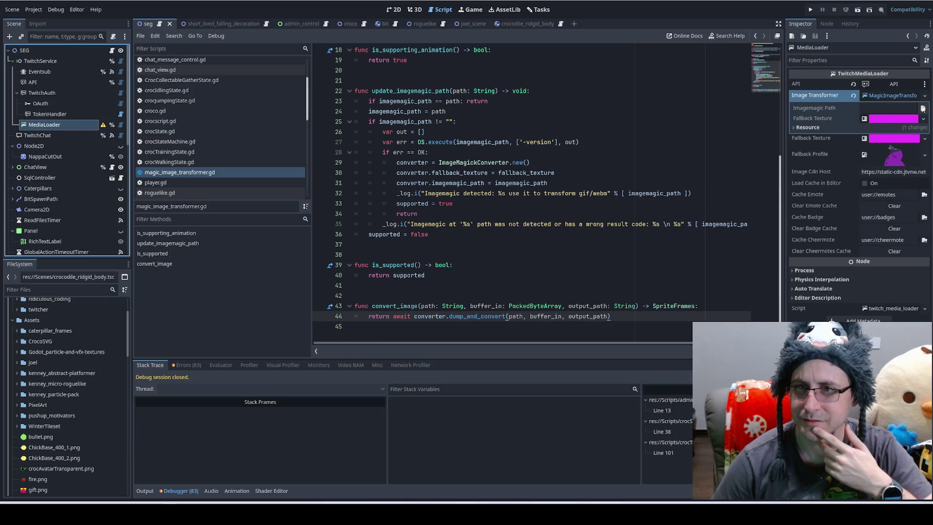
click(821, 107)
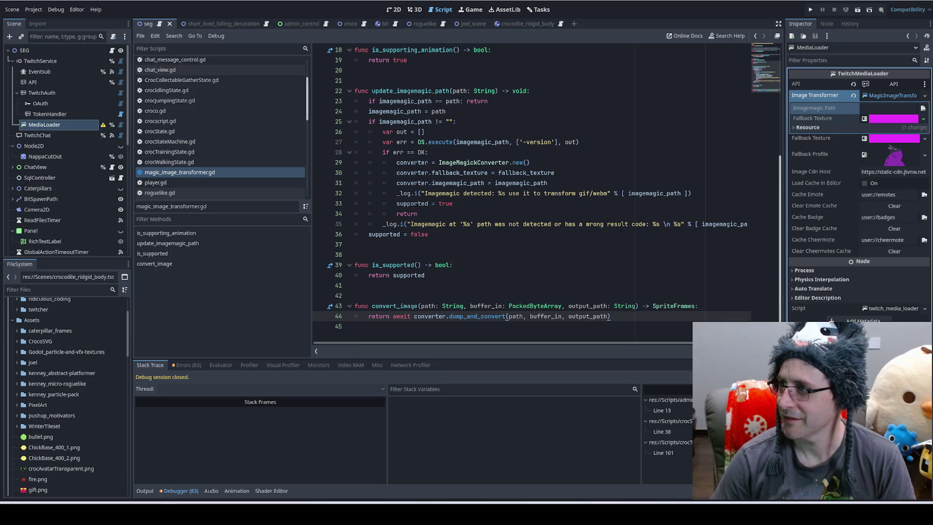
key(alt+Tab)
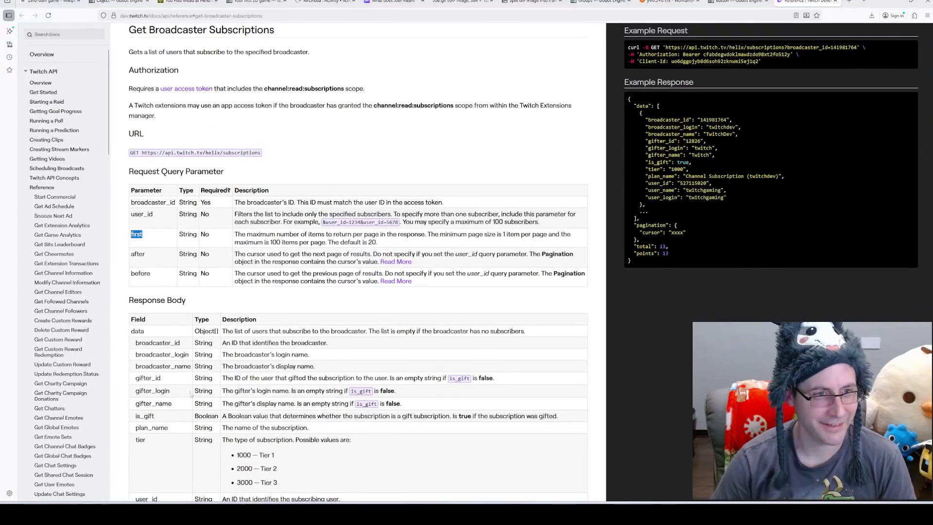
Search Google for 'twitcher api', then refine the query to 'twitcher github'
click(849, 2)
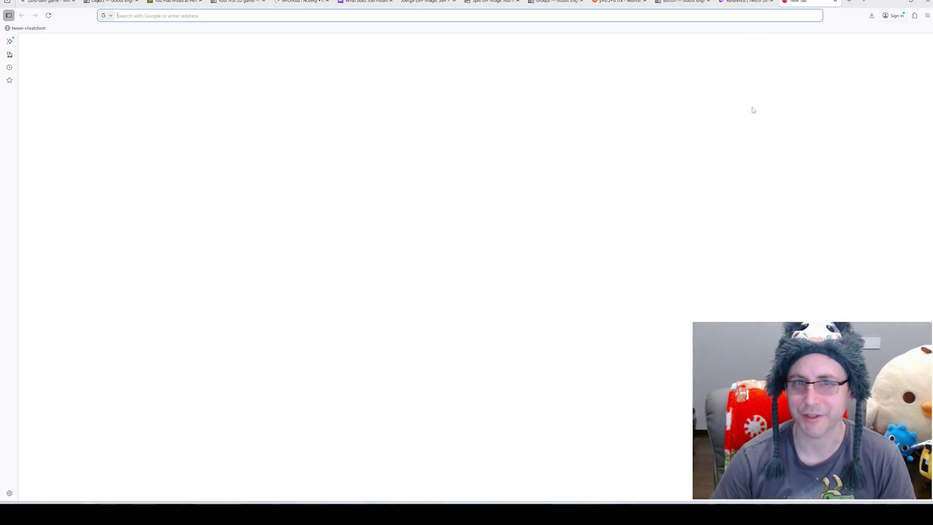
text(twitcher api)
key(Return)
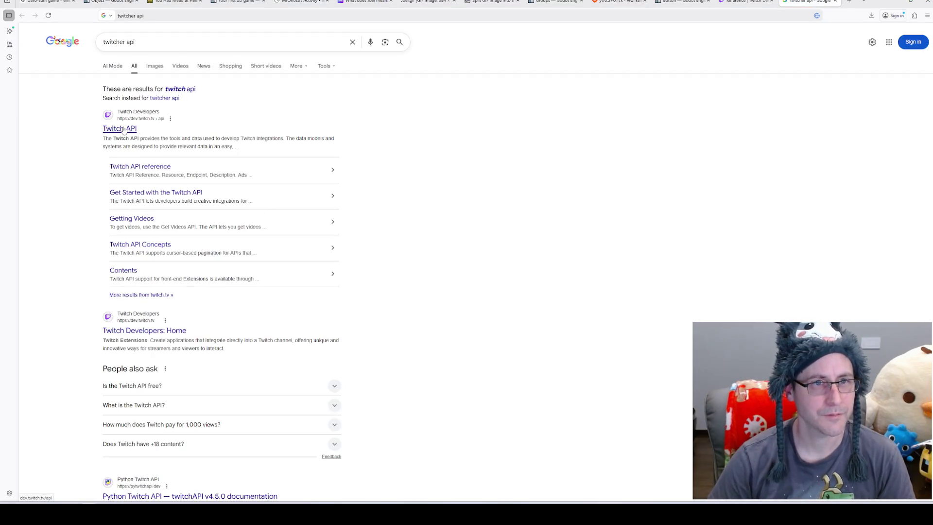
double_click(130, 41)
text(g)
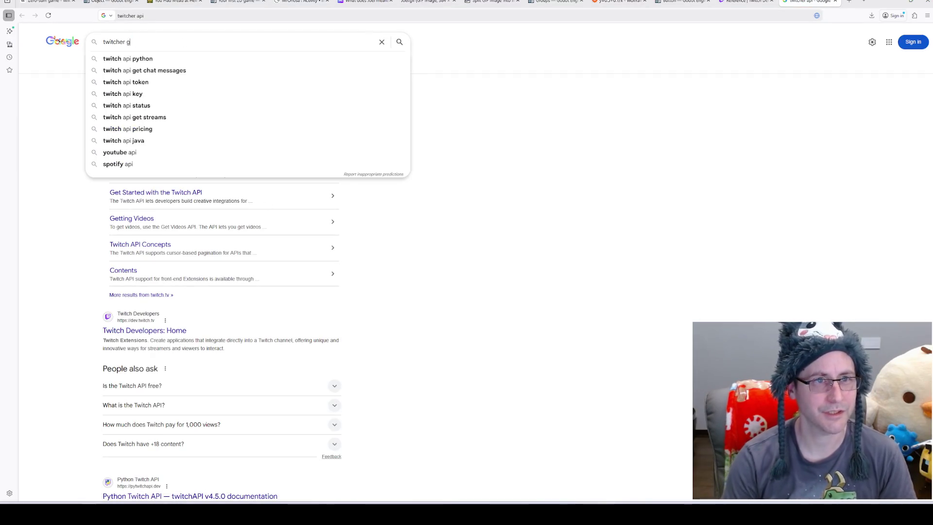
text(ithub)
key(Return)
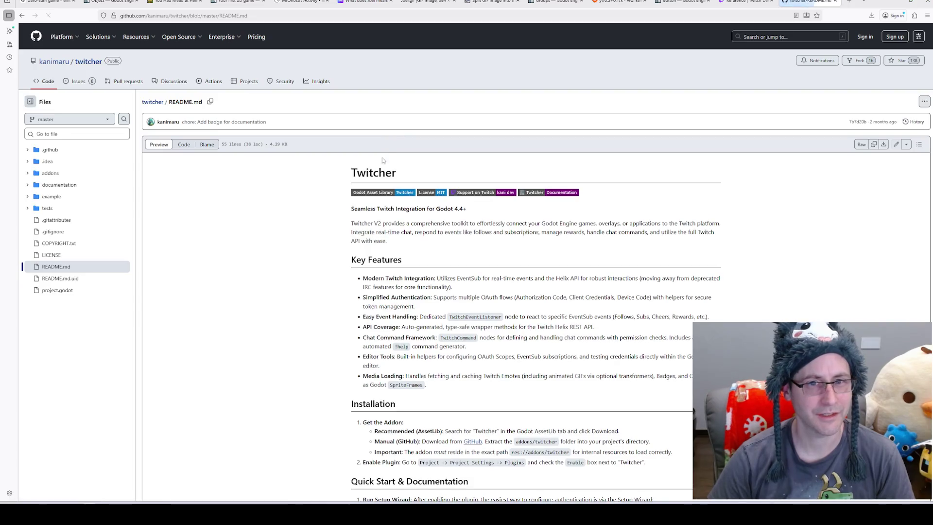
Scroll the Twitcher README to Image Transformers and open its ImageMagick link in a new tab
scroll(324, 229, down, 3)
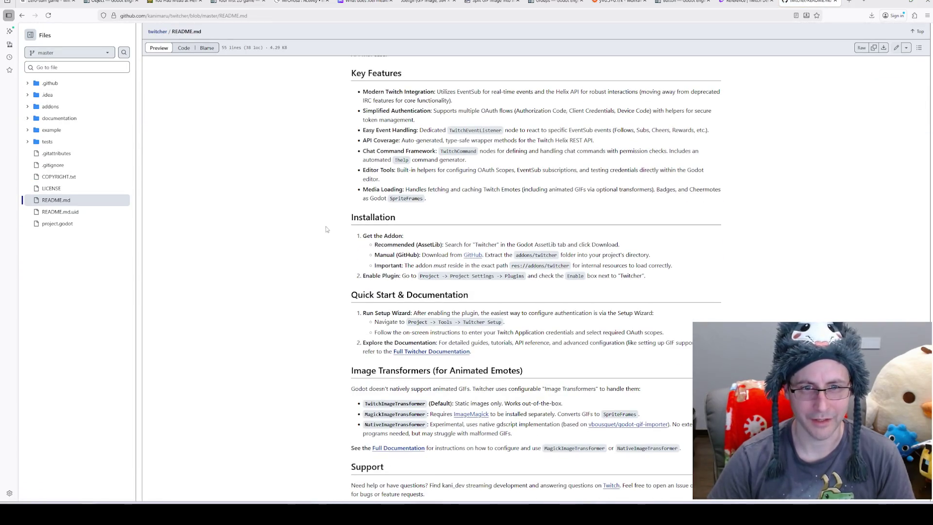
middle_click(472, 415)
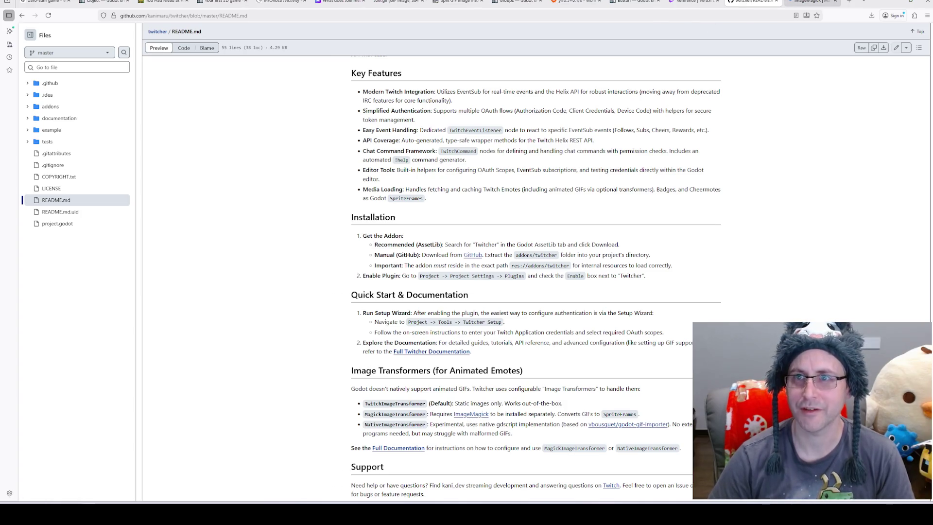
click(811, 2)
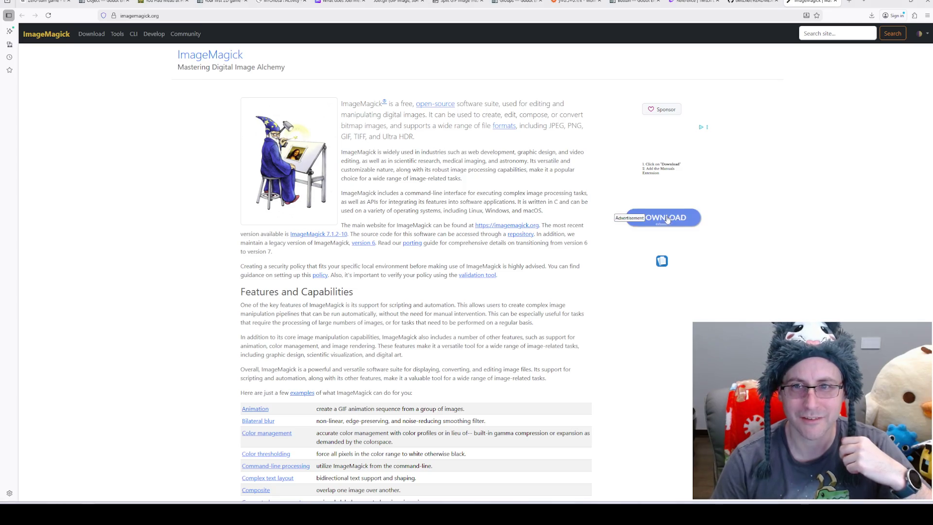
Browse the ImageMagick home page and go to its Download page
scroll(483, 199, down, 2)
scroll(483, 199, down, 5)
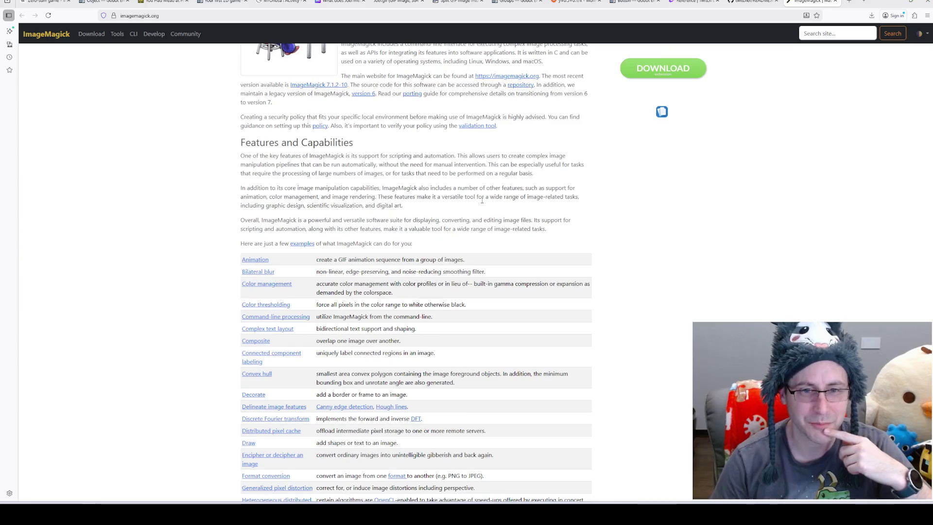
scroll(467, 183, up, 6)
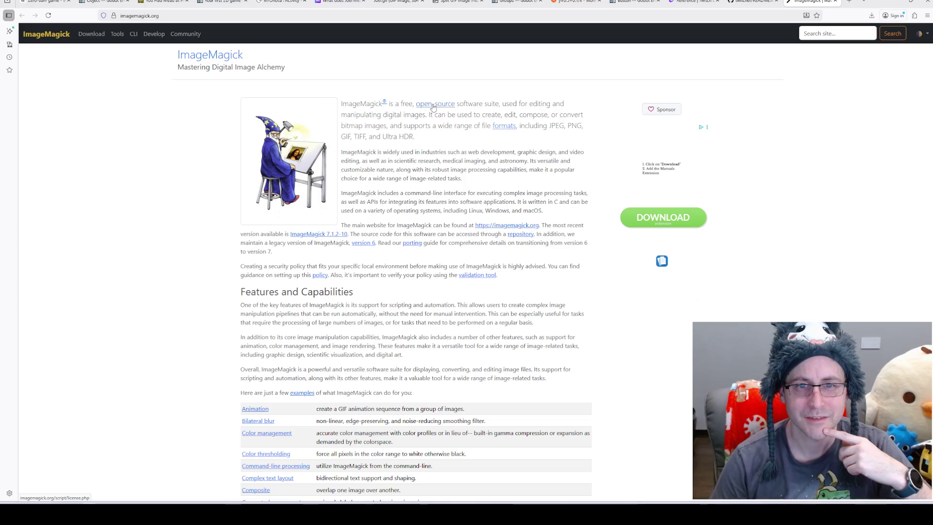
scroll(441, 144, down, 13)
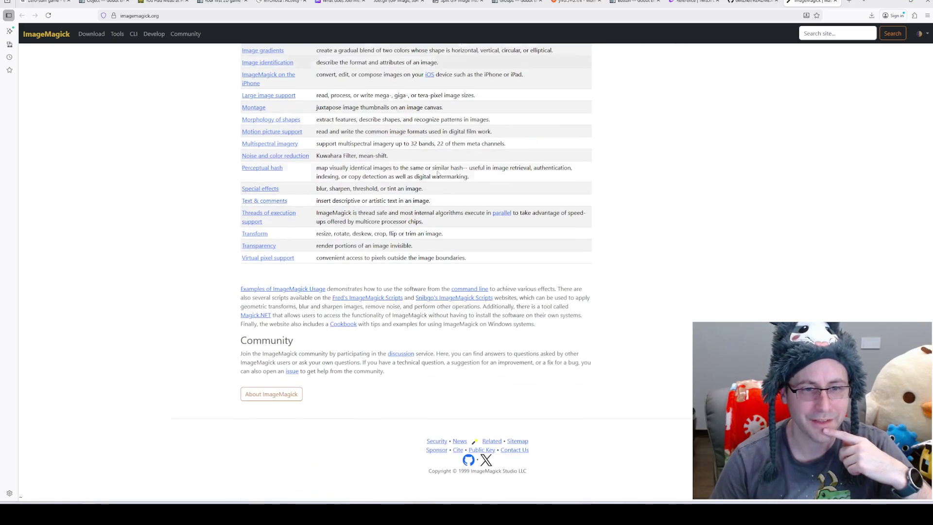
scroll(429, 175, up, 14)
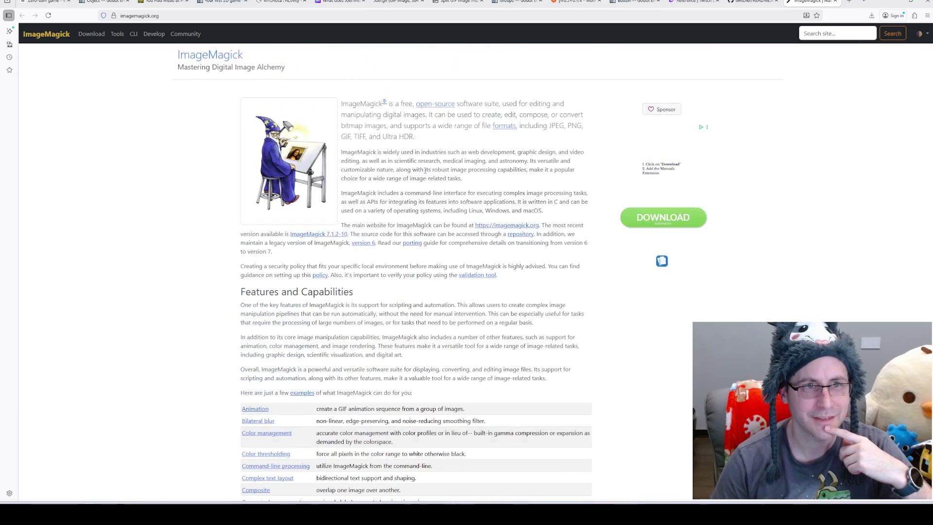
click(96, 38)
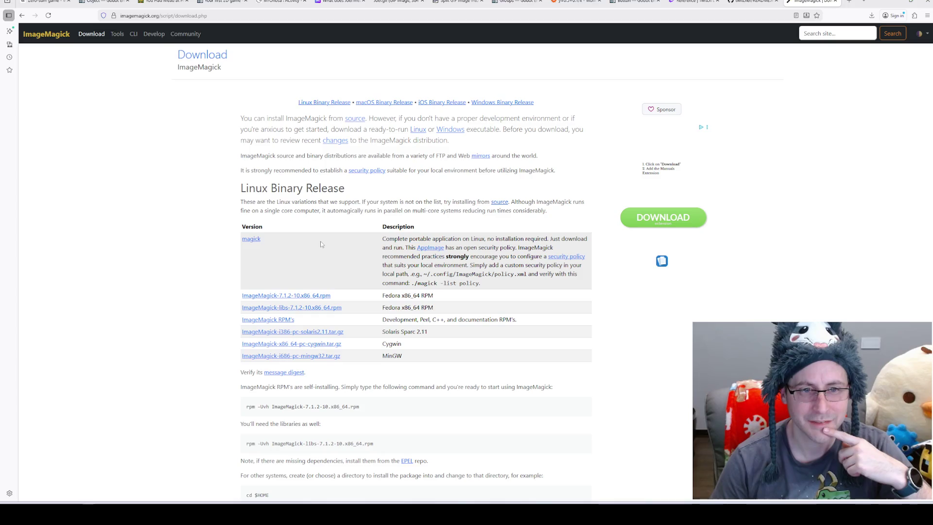
Recheck the README's ImageMagick requirement note, then jump to the Windows Binary Release section
click(750, 2)
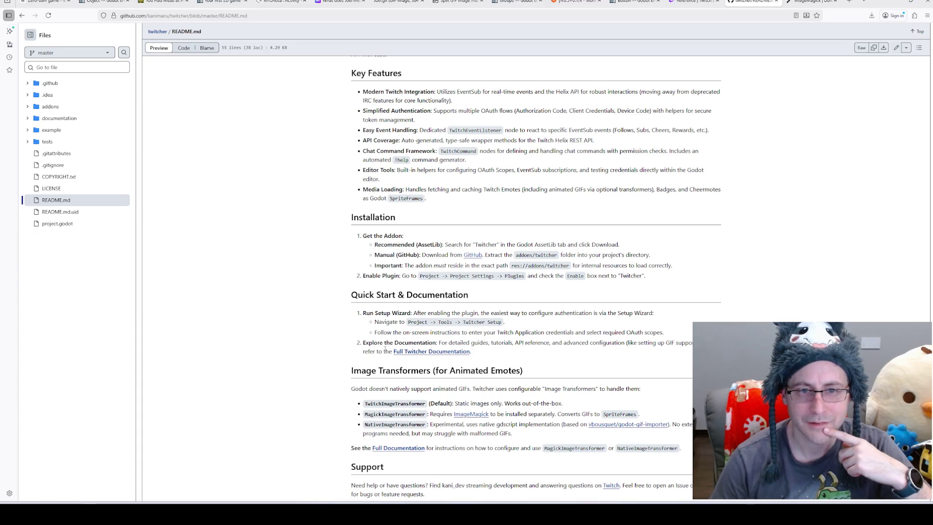
drag(436, 415, 505, 414)
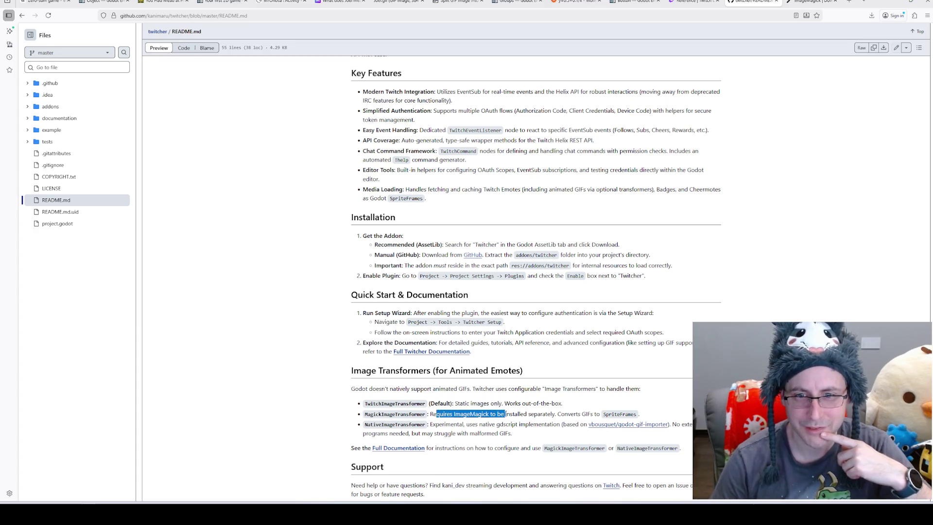
click(575, 414)
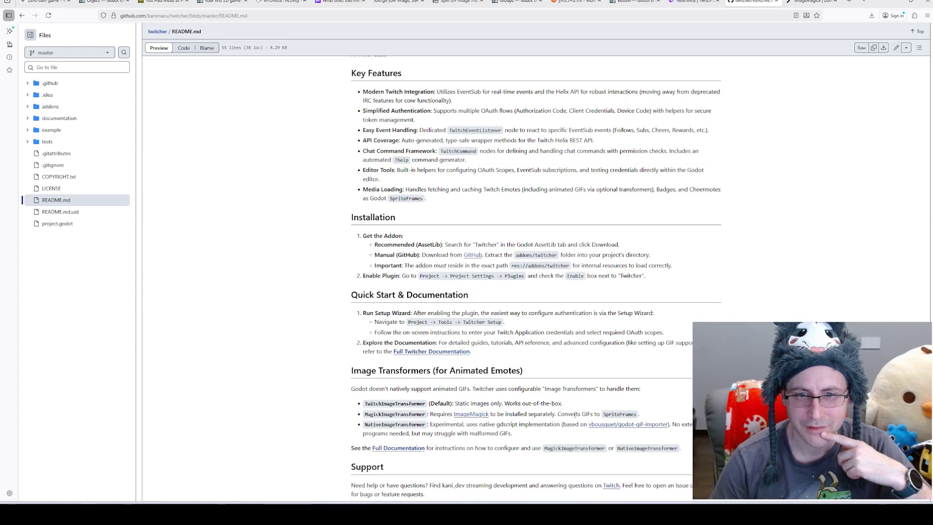
key(ctrl+Tab)
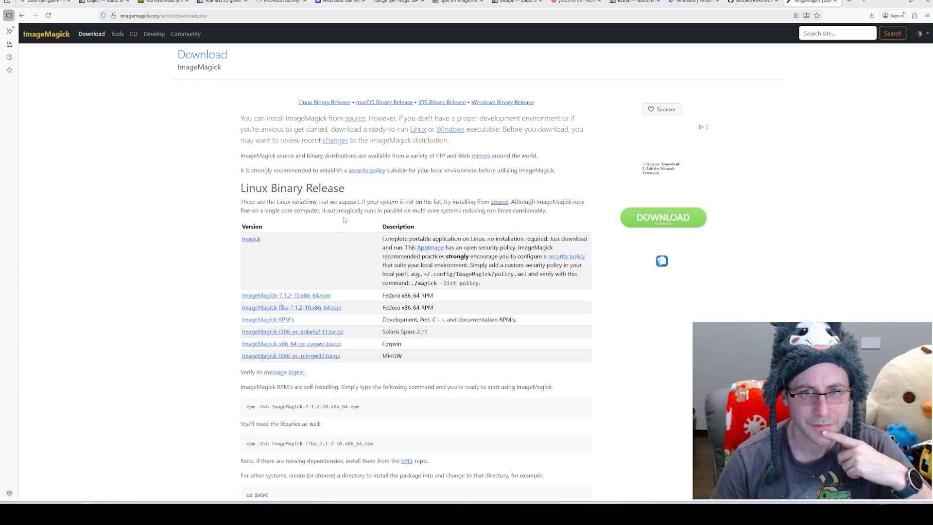
click(496, 102)
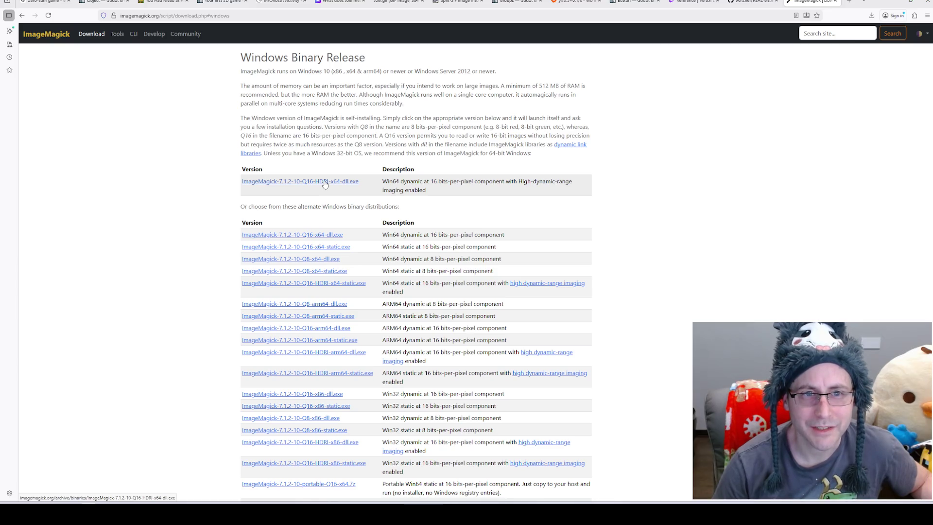
Download ImageMagick-7.1.2-10-Q16-HDRI-x64-dll.exe and later show the installer in its folder
click(325, 183)
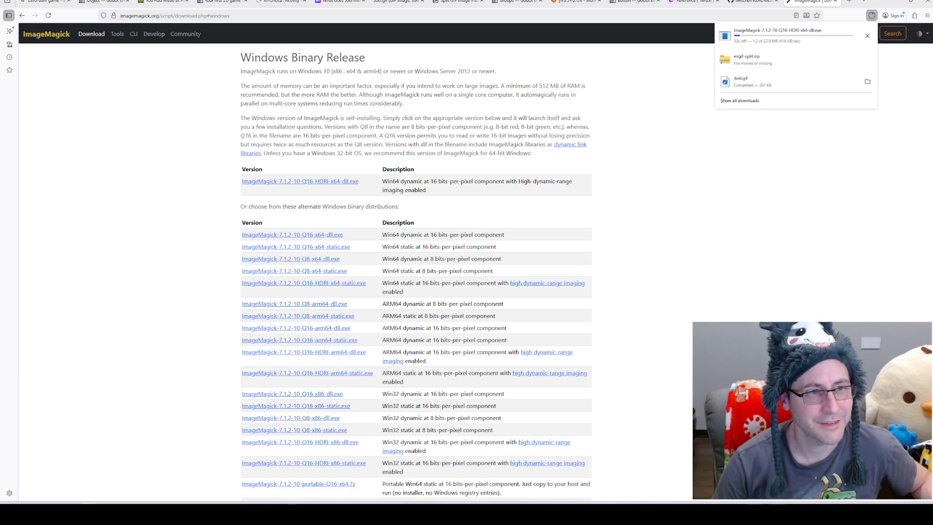
key(Escape)
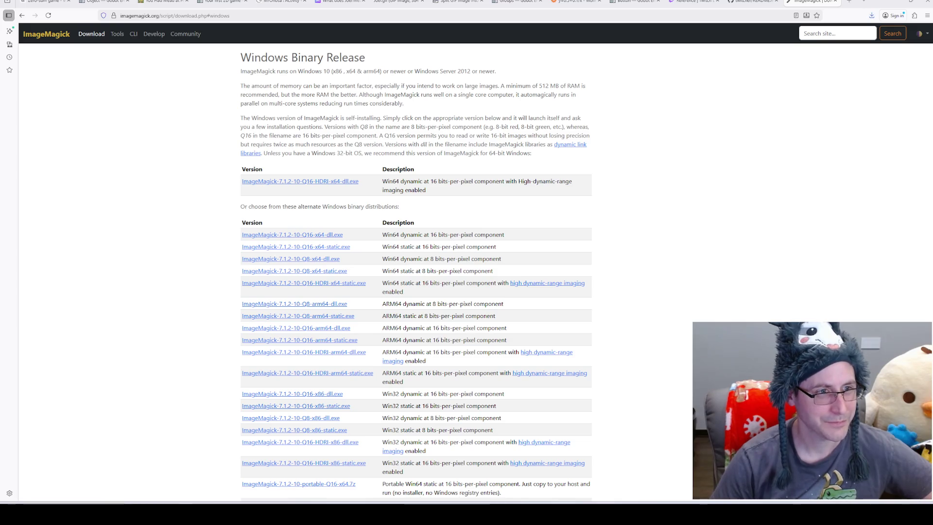
key(alt+Tab)
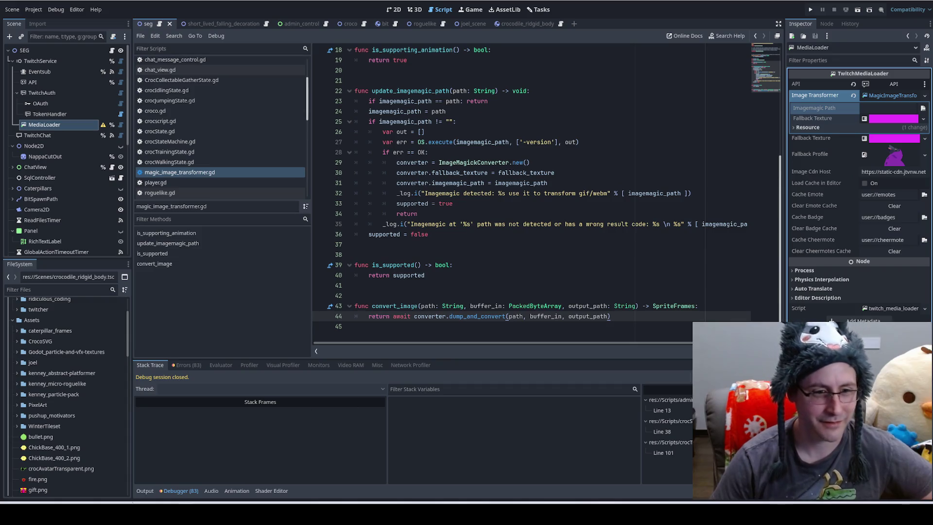
key(alt+Tab)
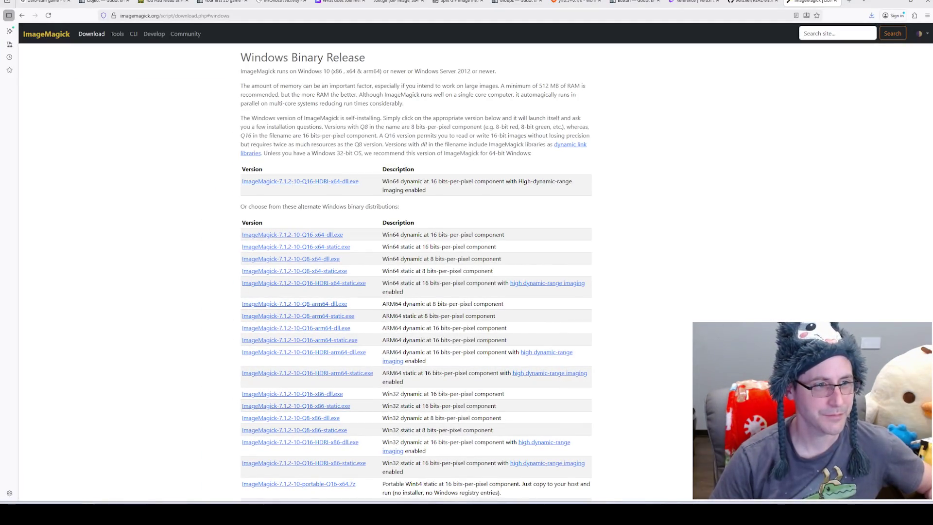
click(871, 15)
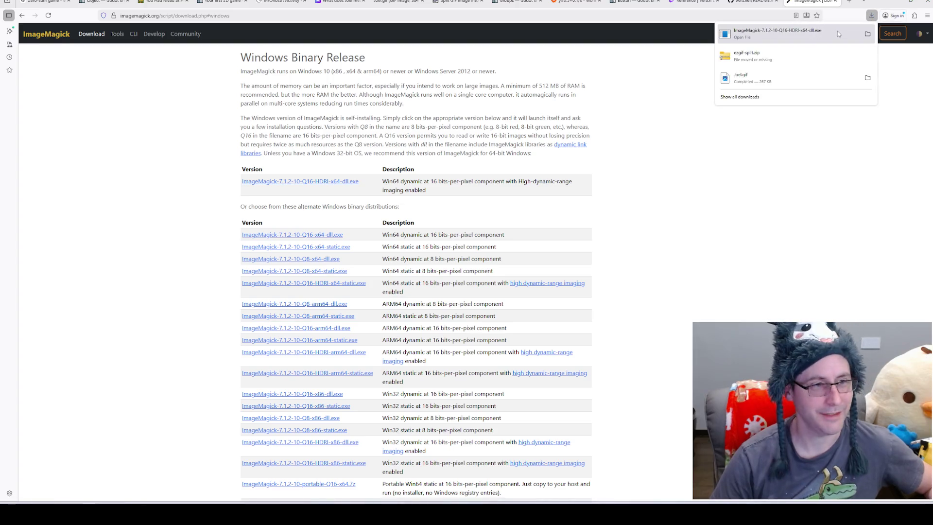
click(868, 34)
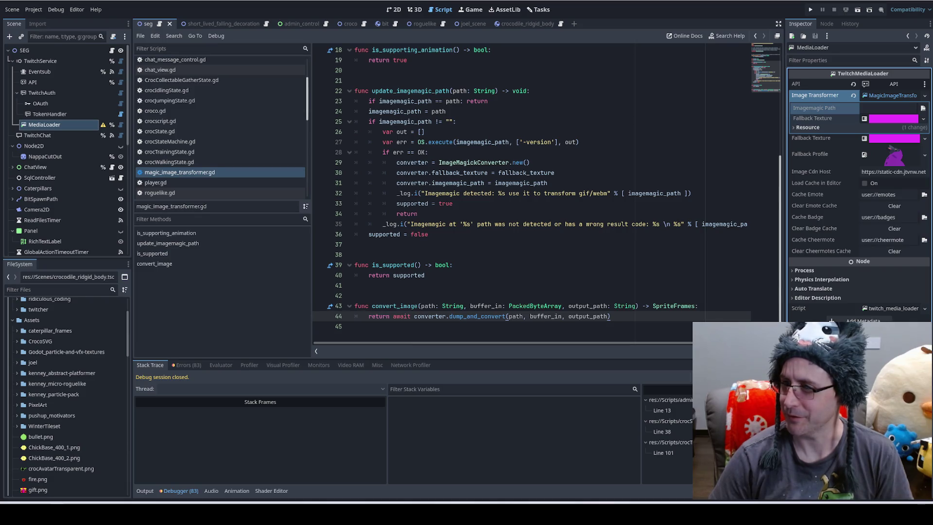
Resume the paused YouTube stream video and lower its volume
key(alt+Tab)
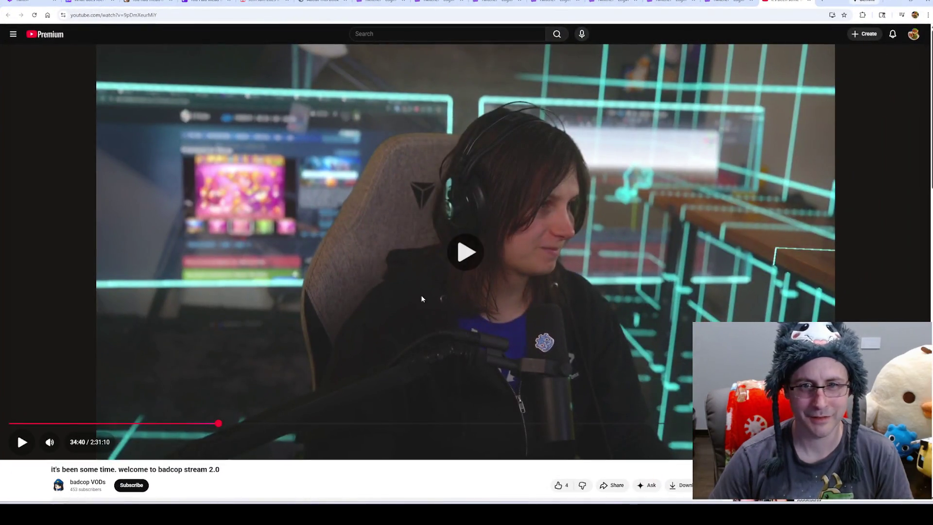
click(422, 298)
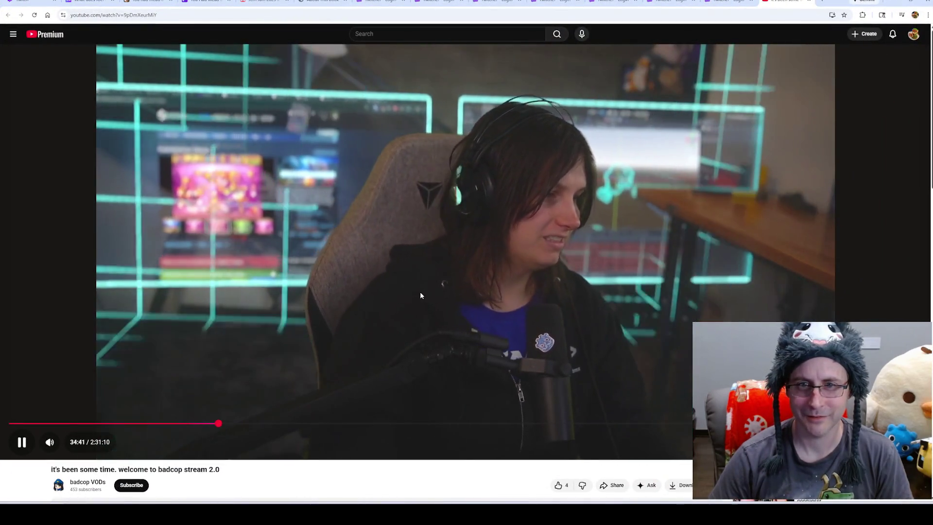
click(69, 442)
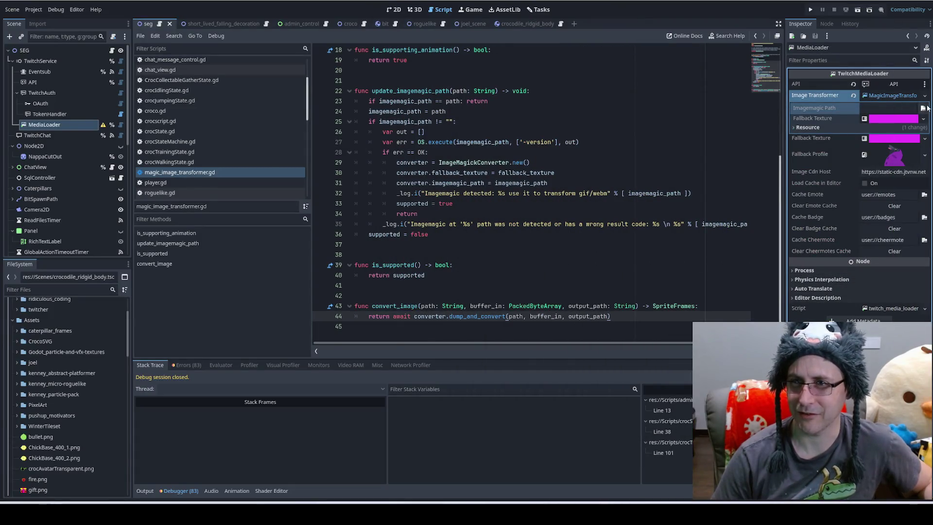
Open the MediaLoader's Imagemagick Path file browser, then cancel it without choosing a file
click(923, 108)
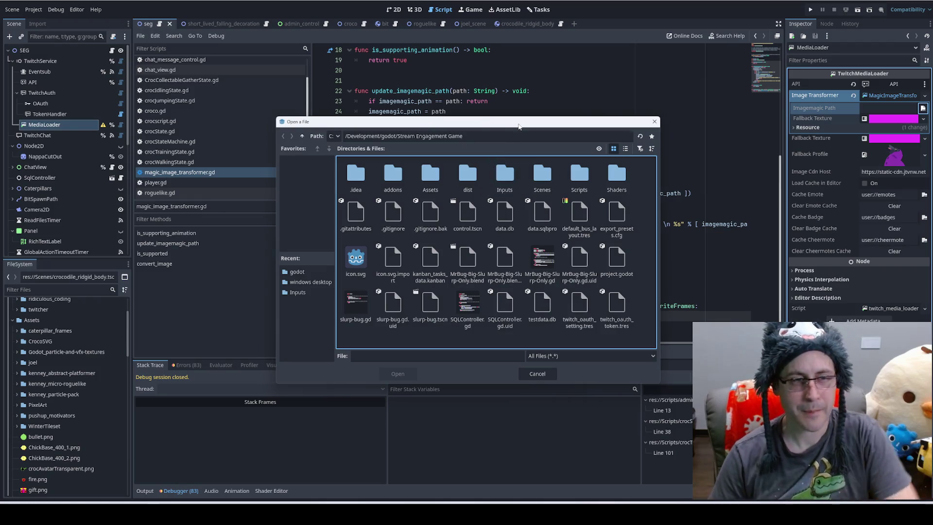
key(Escape)
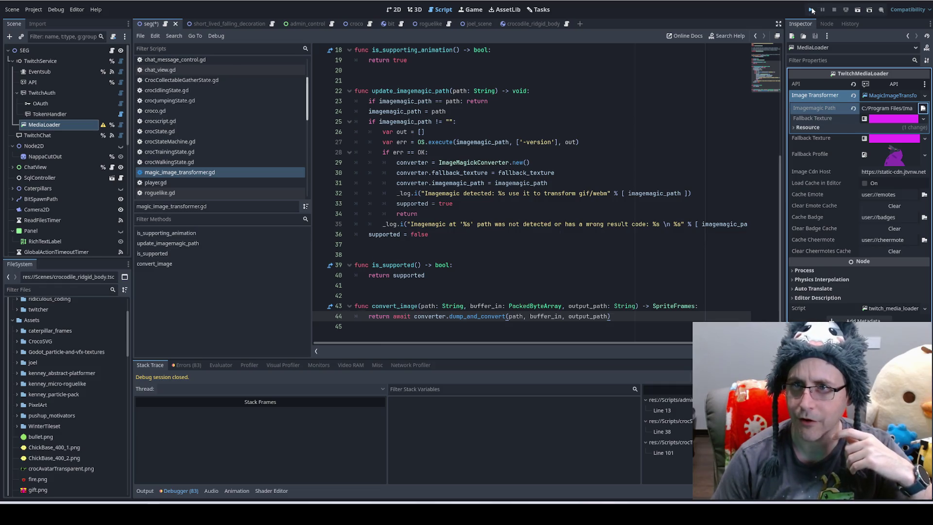
Run the game in debug, move its window left, and re-check MediaLoader's Image Transformer settings
click(812, 10)
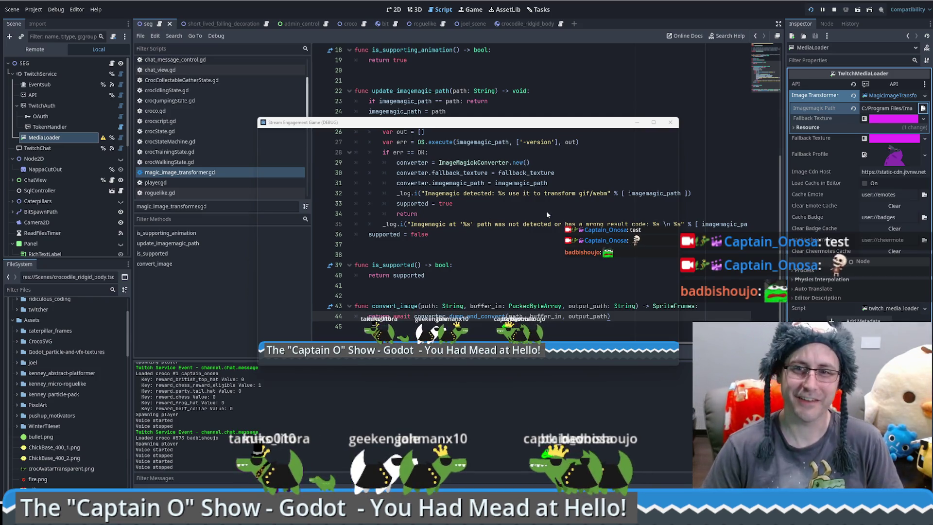
drag(607, 125, 0, 142)
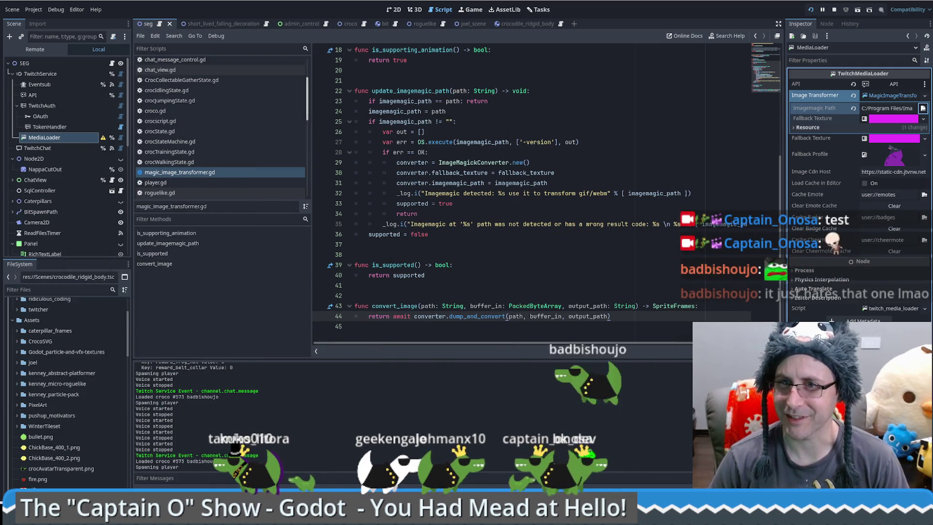
click(81, 138)
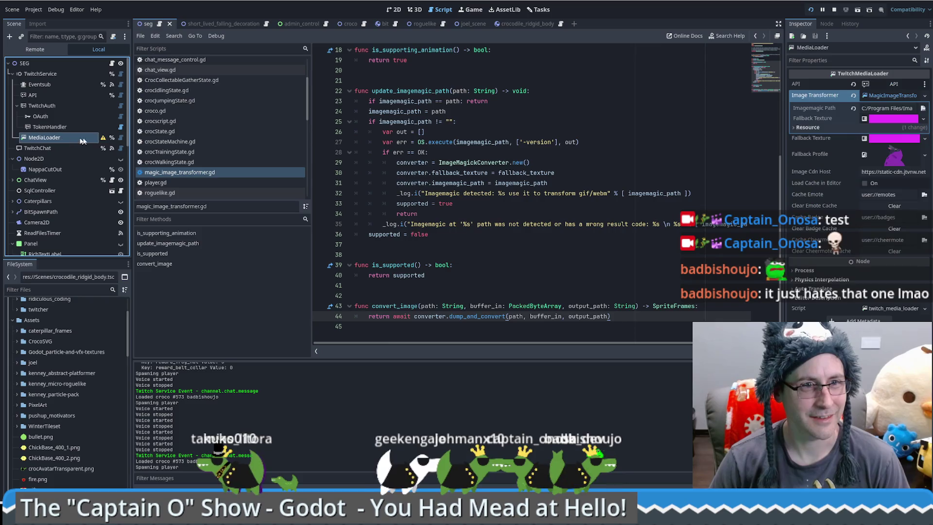
mouse_move(103, 140)
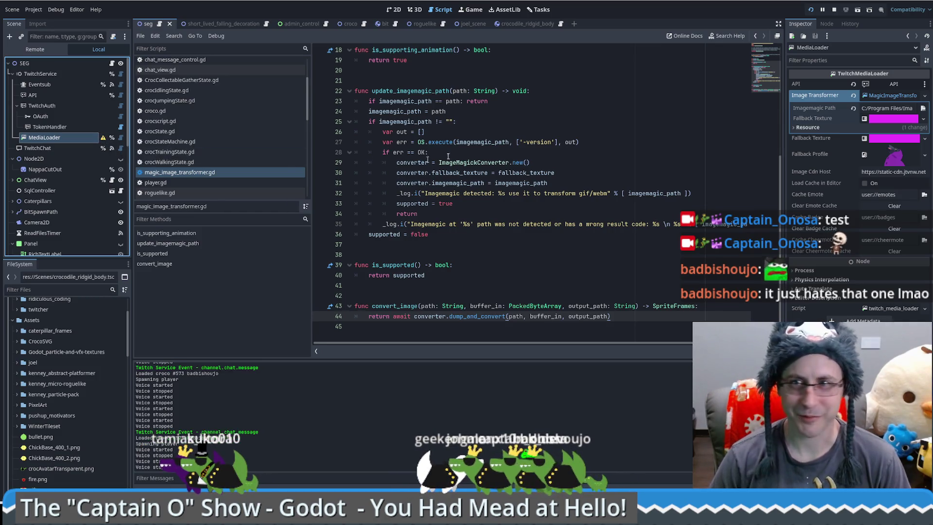
click(898, 96)
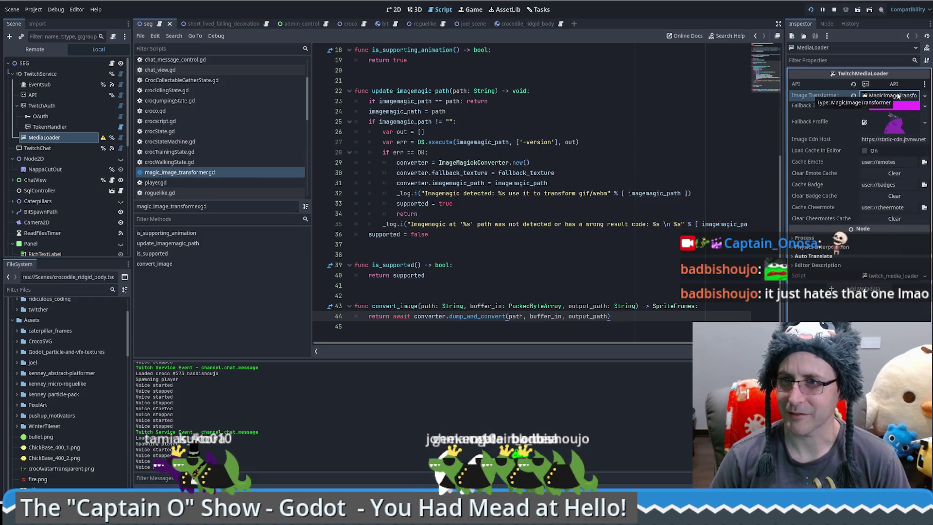
click(898, 95)
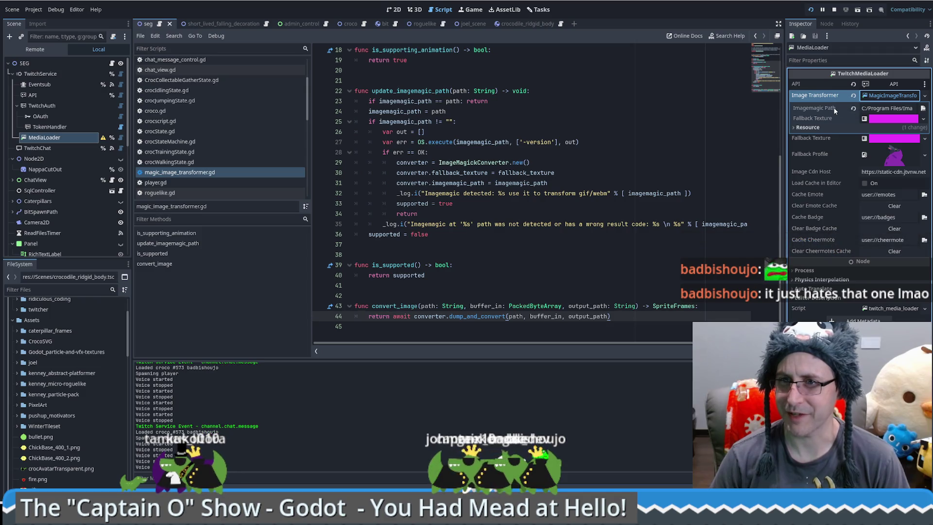
mouse_move(833, 107)
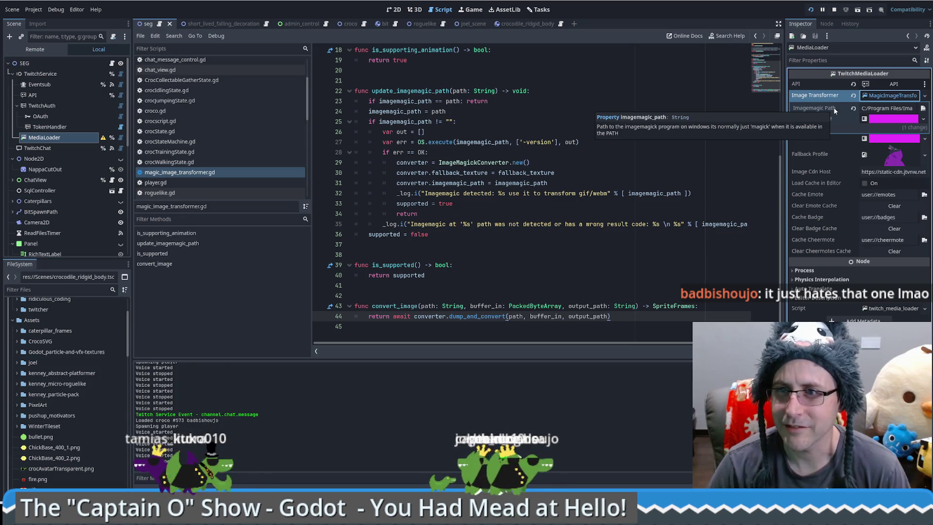
Delete magick.exe from the Imagemagick Path so it points to the install folder, and save
click(889, 107)
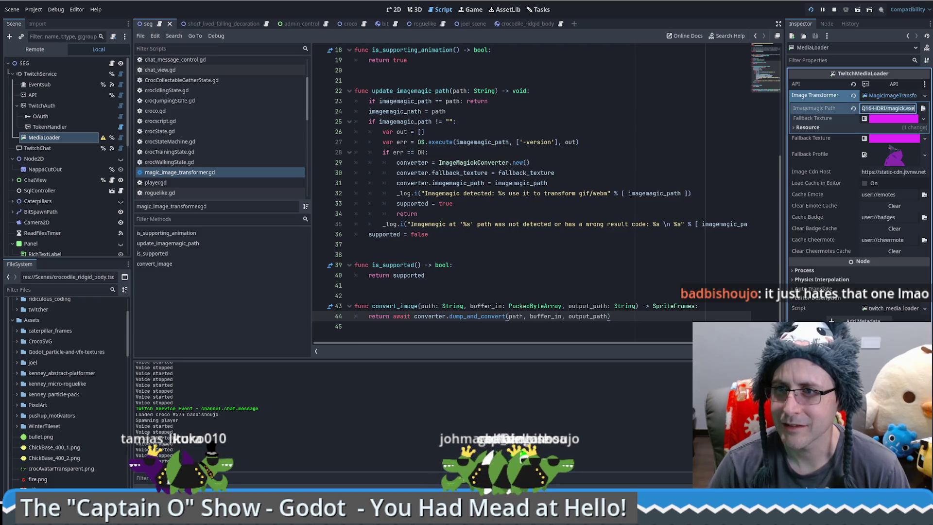
double_click(901, 107)
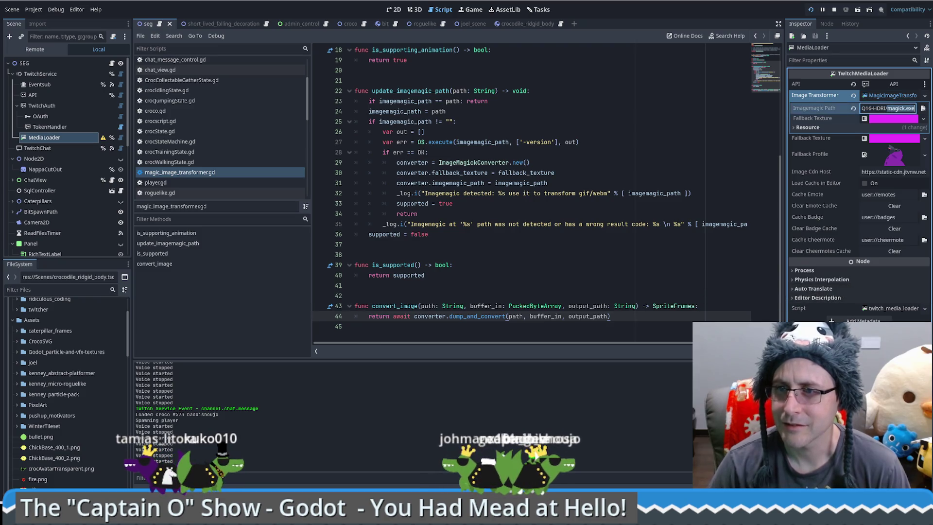
key(BackSpace)
key(Return)
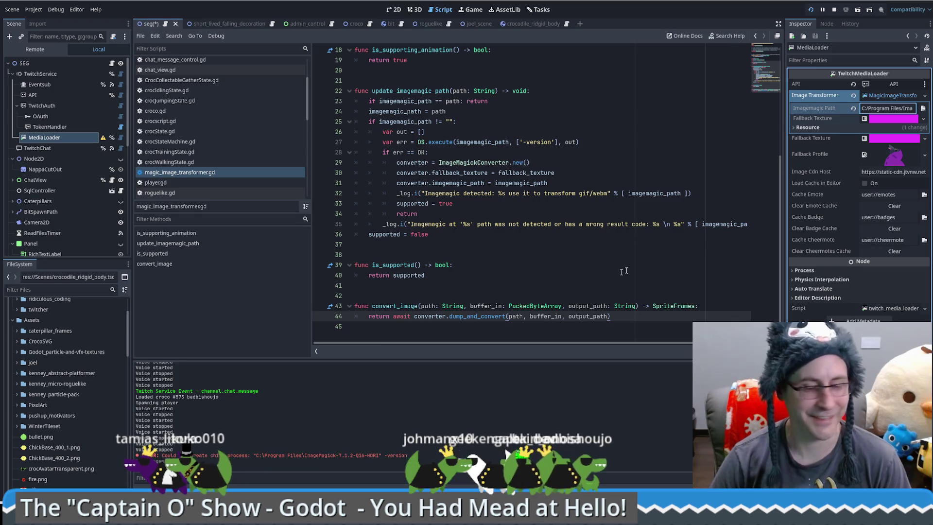
key(ctrl+s)
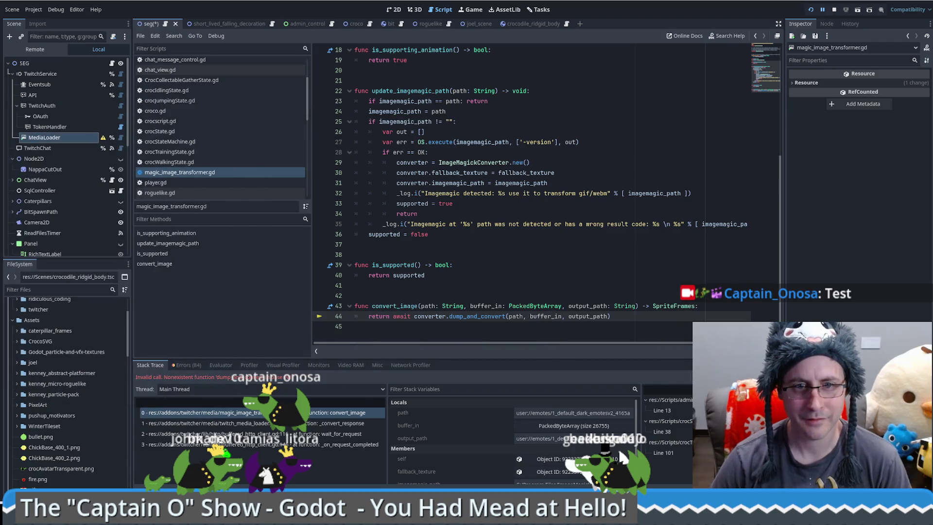
Stop the running game and inspect MediaLoader's MagicImageTransformer resource settings
click(563, 284)
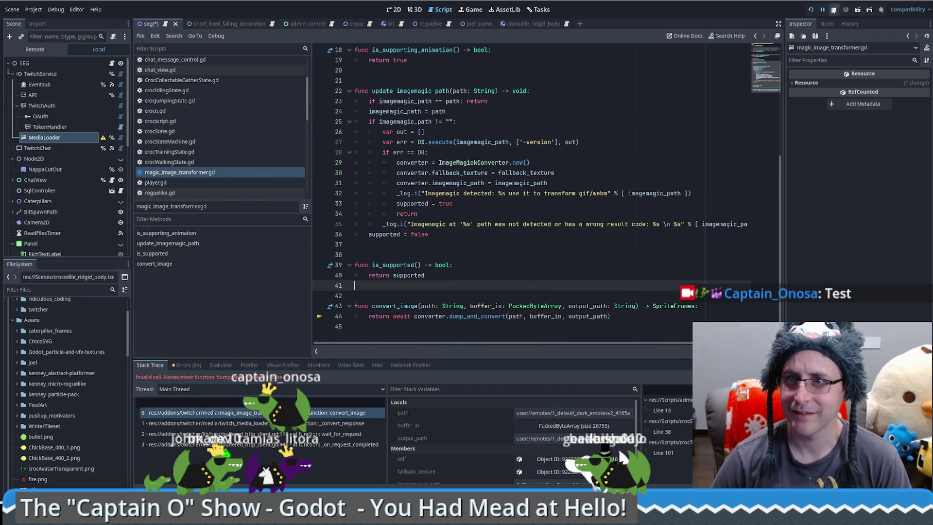
click(834, 10)
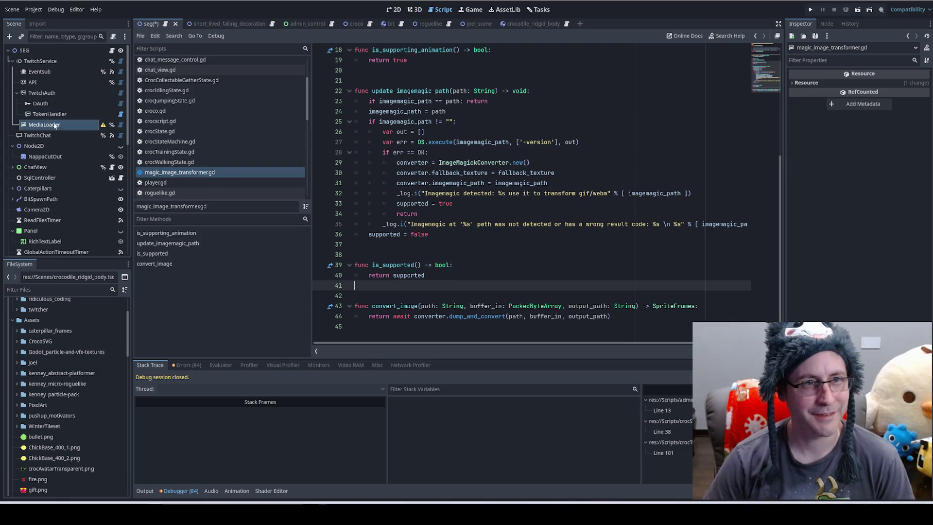
click(73, 125)
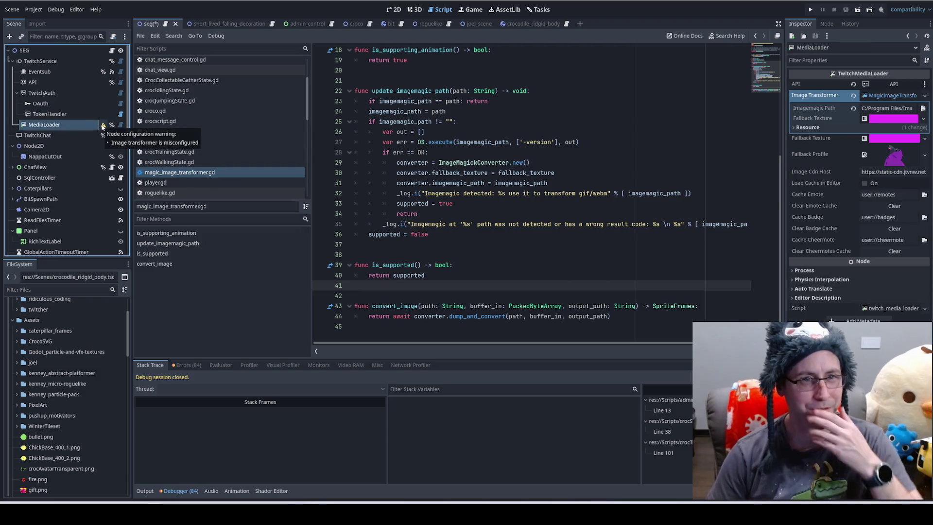
click(900, 95)
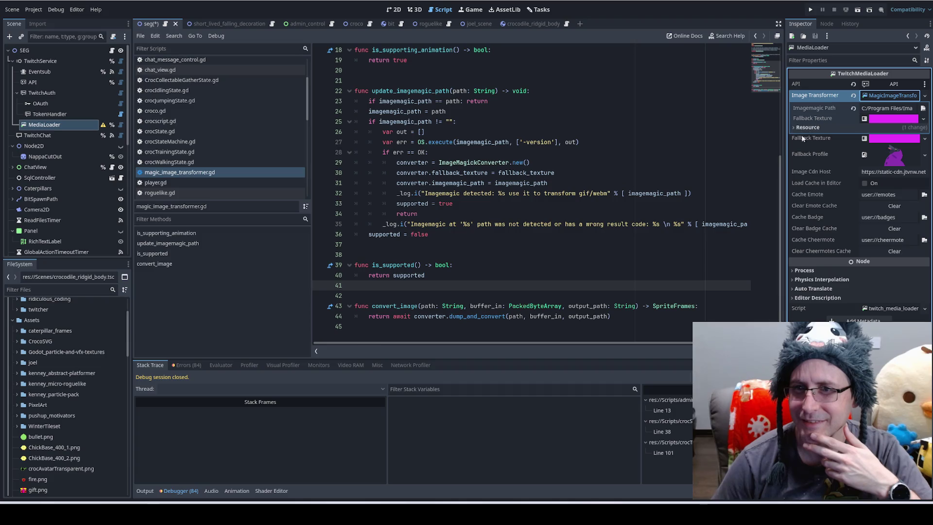
click(89, 469)
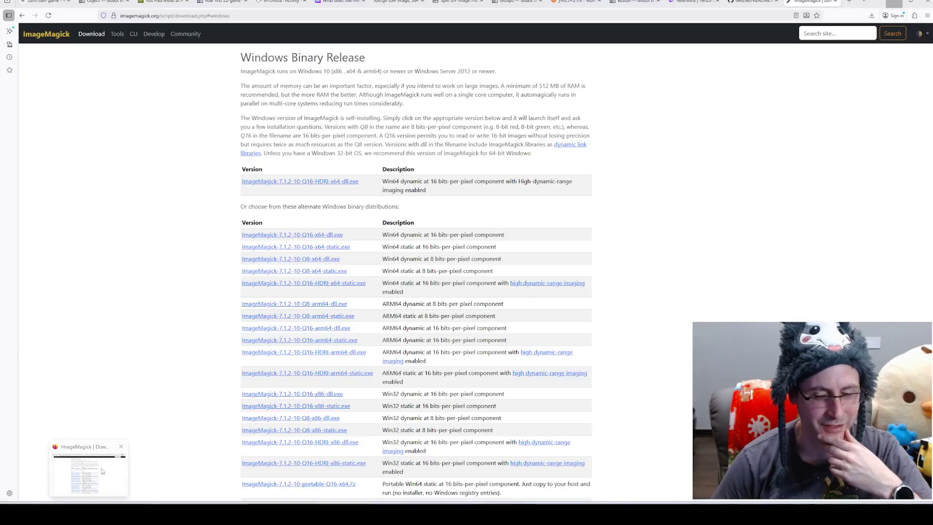
Read the README's Image Transformers section, highlighting the ImageMagick requirement and native GDScript note
click(751, 1)
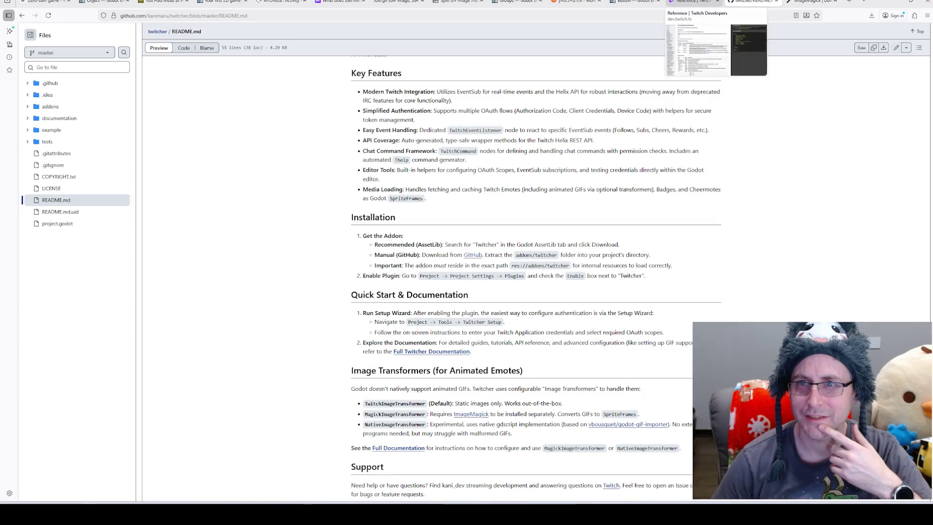
key(ctrl+shift+Tab)
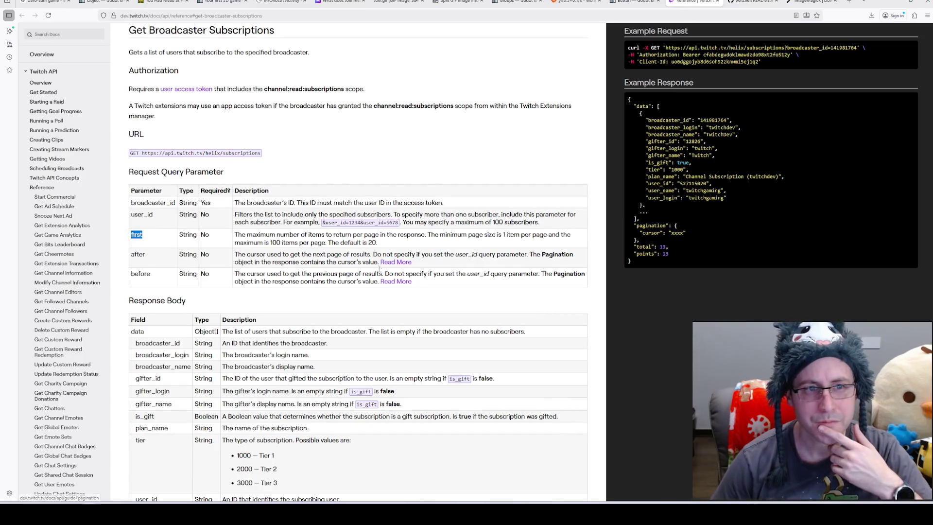
key(ctrl+Tab)
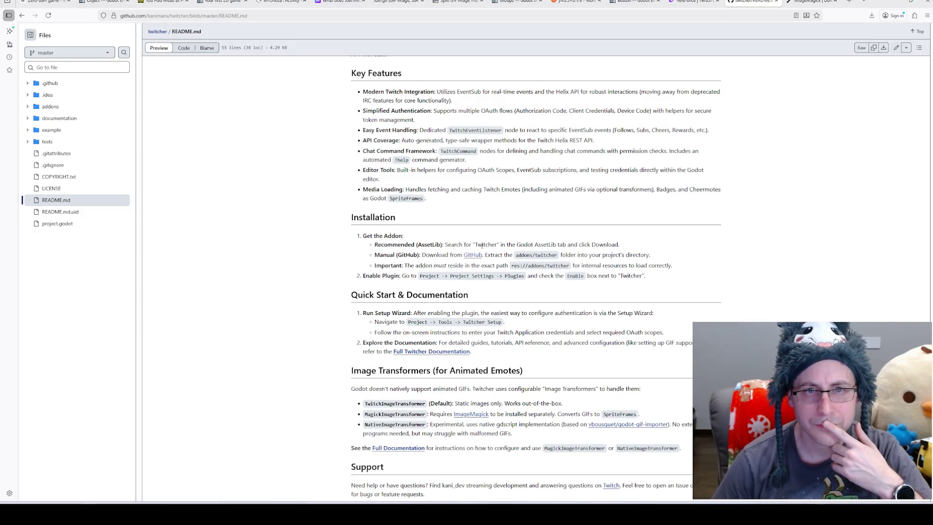
scroll(483, 244, down, 2)
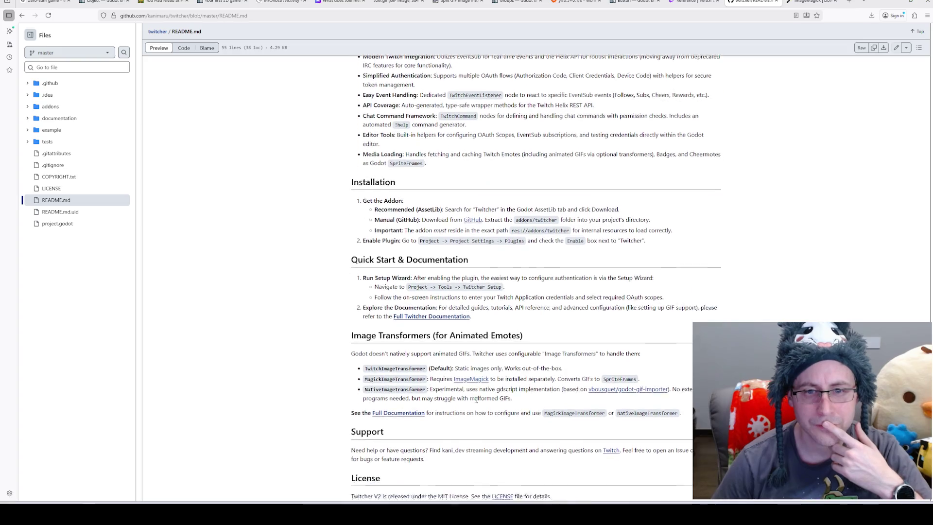
drag(496, 353, 521, 351)
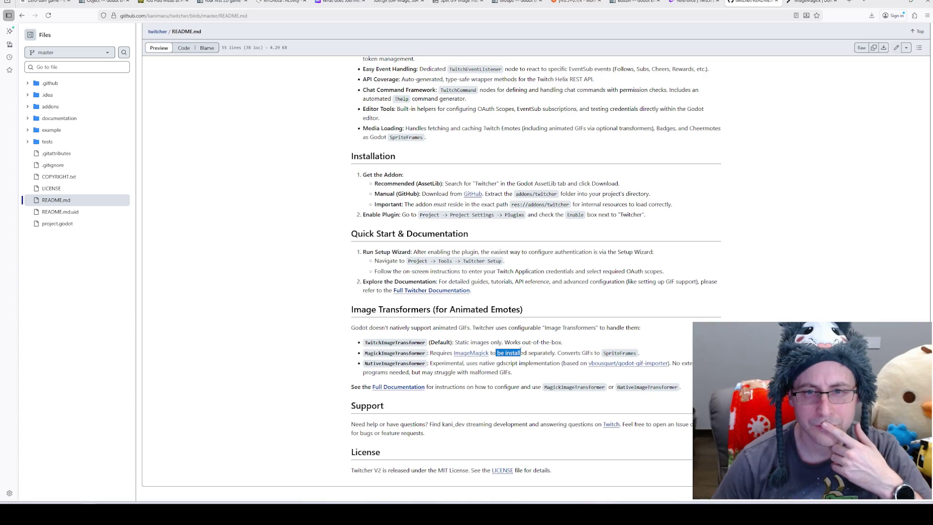
drag(469, 363, 536, 362)
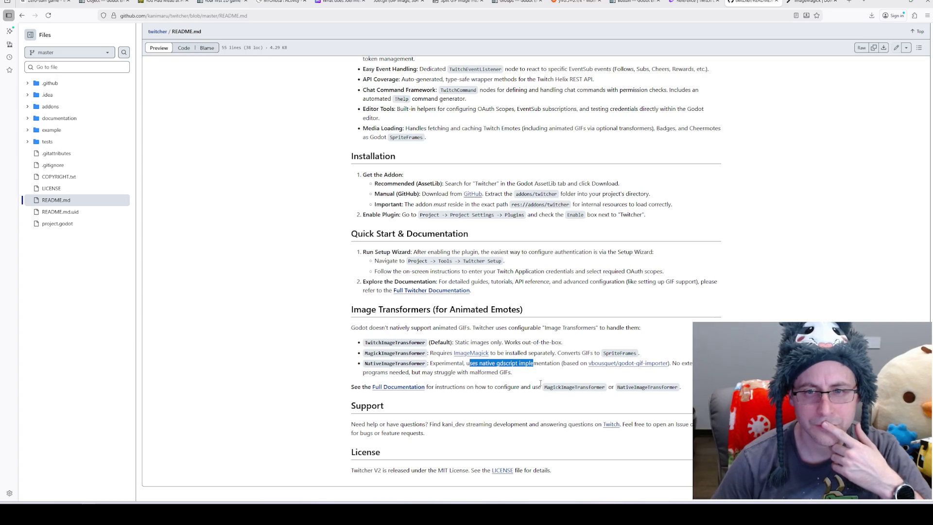
click(415, 387)
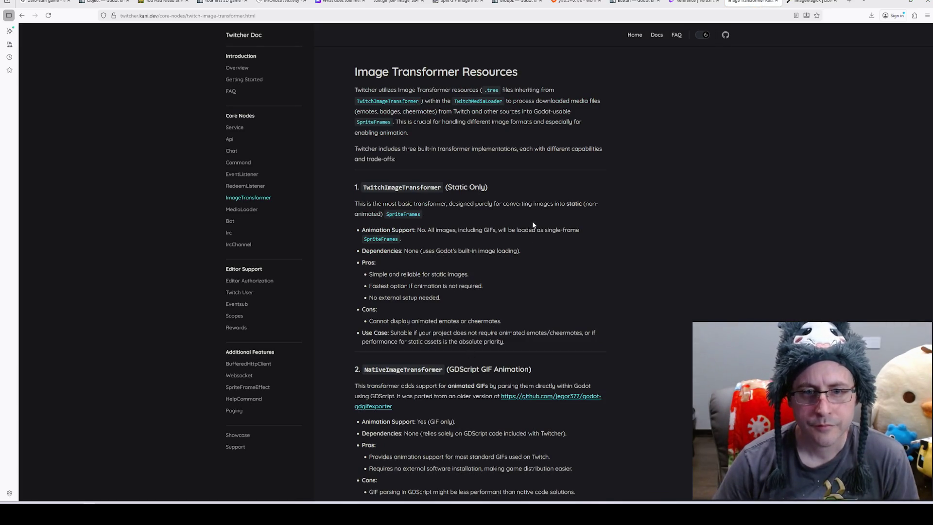
Review the MagicImageTransformer section: ImageMagick dependency, WEBP support, the Major Hurdle and WEBP emotes
scroll(529, 217, down, 3)
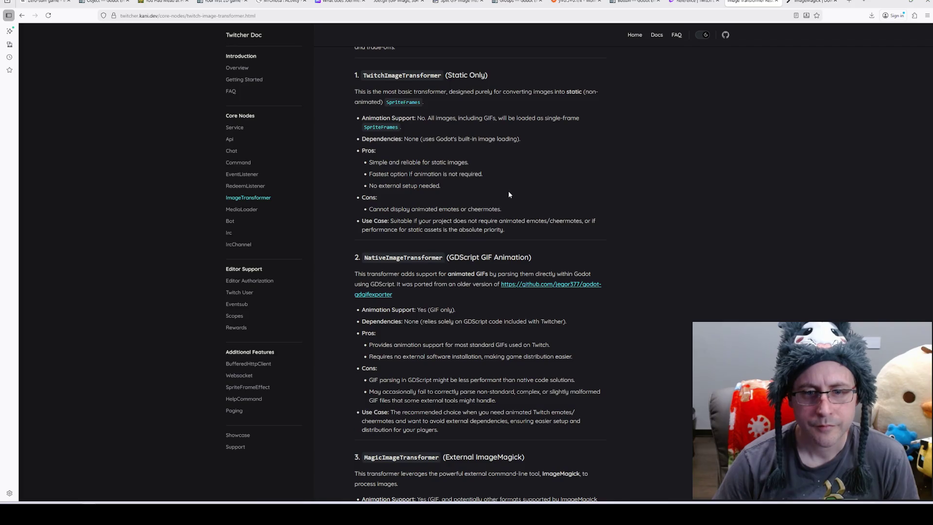
scroll(511, 196, down, 9)
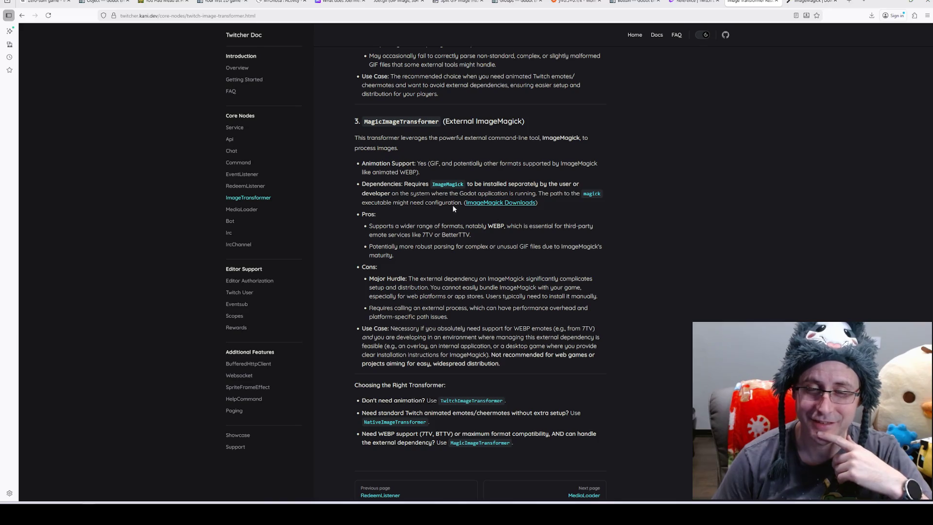
drag(433, 184, 464, 184)
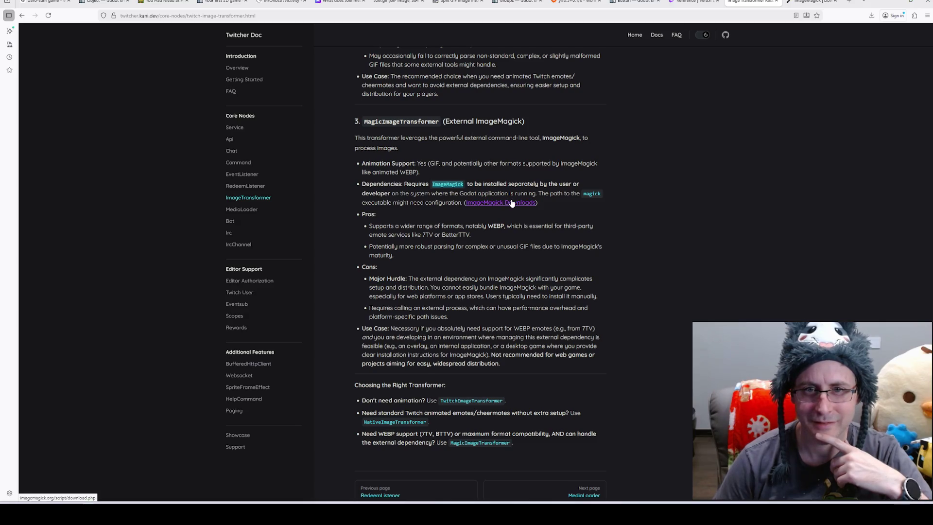
mouse_move(391, 226)
mouse_down()
mouse_move(454, 228)
mouse_move(460, 238)
mouse_up()
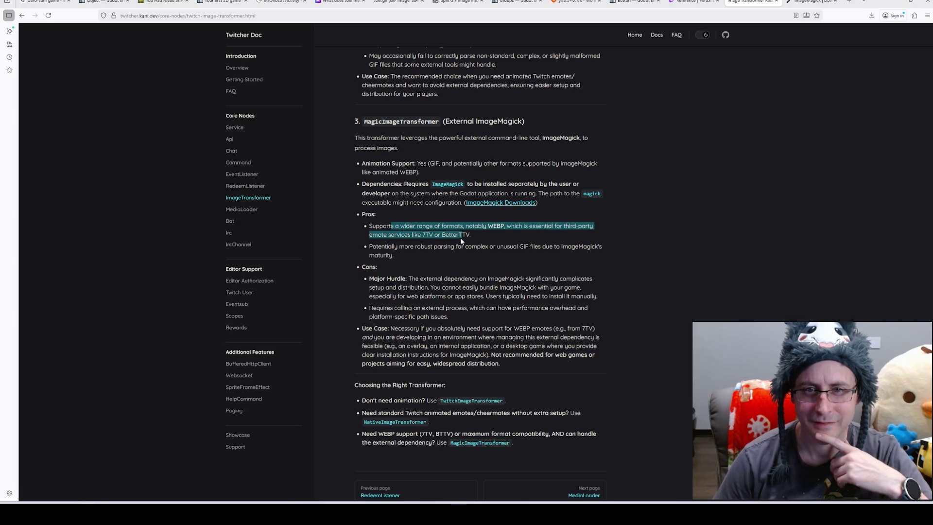
click(380, 276)
mouse_move(381, 276)
mouse_down()
mouse_move(583, 277)
mouse_move(443, 278)
mouse_move(451, 297)
mouse_move(449, 287)
mouse_up()
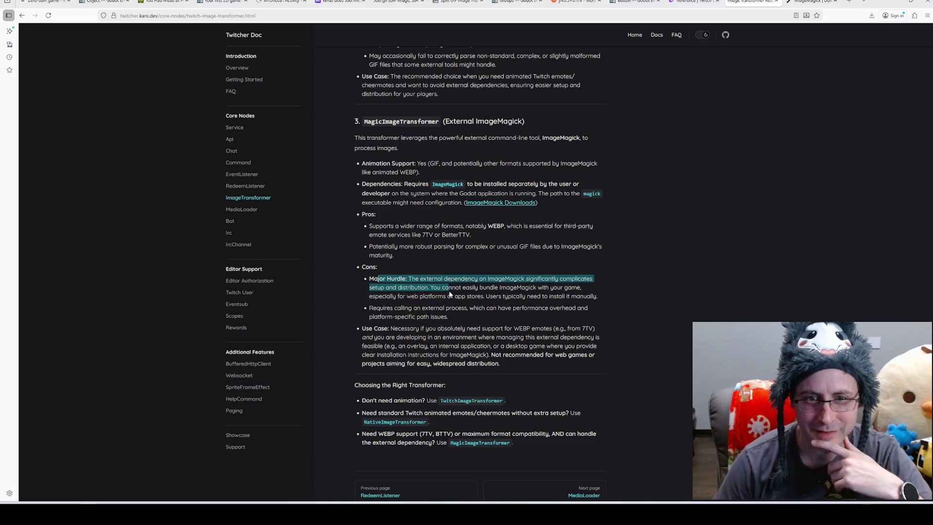
drag(413, 329, 554, 329)
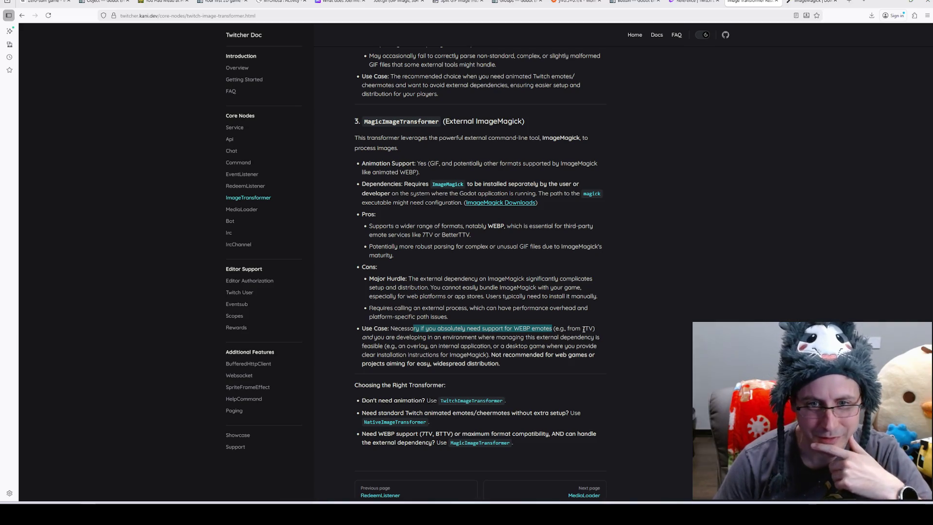
click(584, 329)
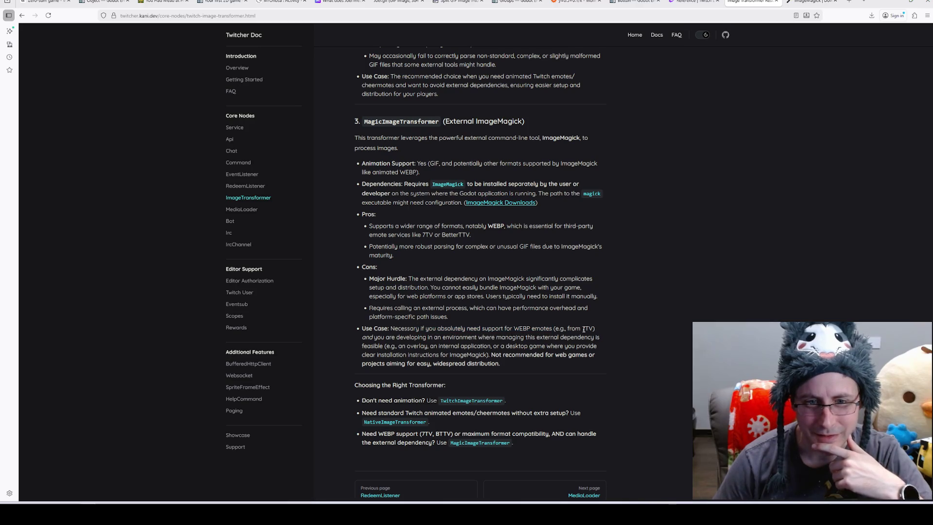
scroll(573, 321, down, 2)
scroll(570, 319, up, 2)
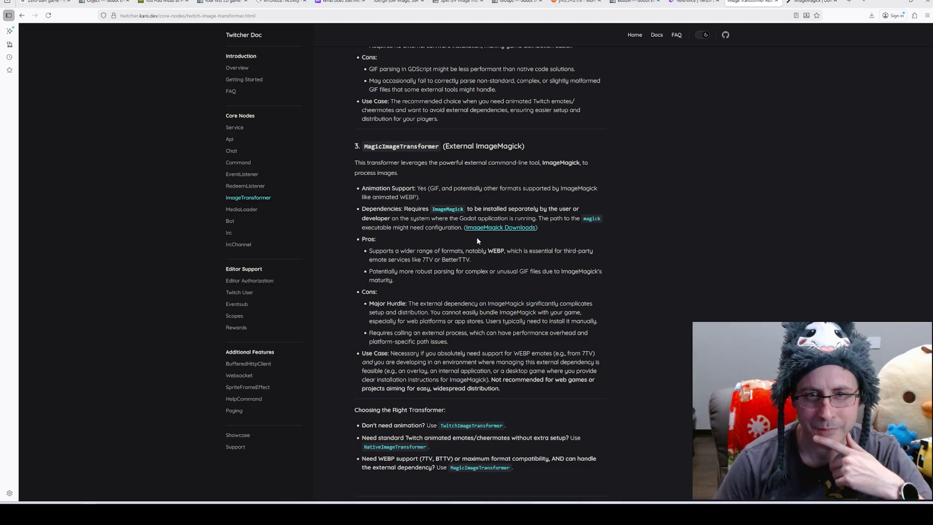
Check the ImageMagick downloads page, close it, and return to the Godot editor
click(503, 228)
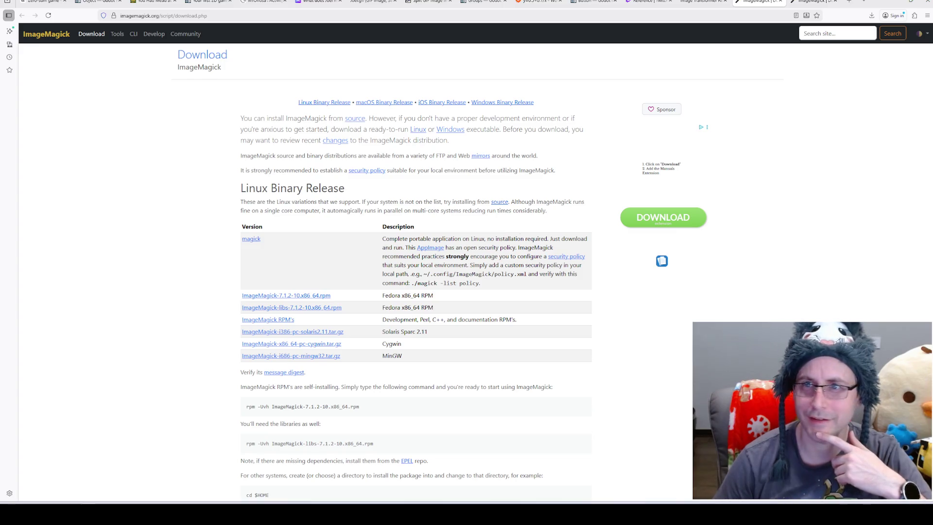
key(ctrl+w)
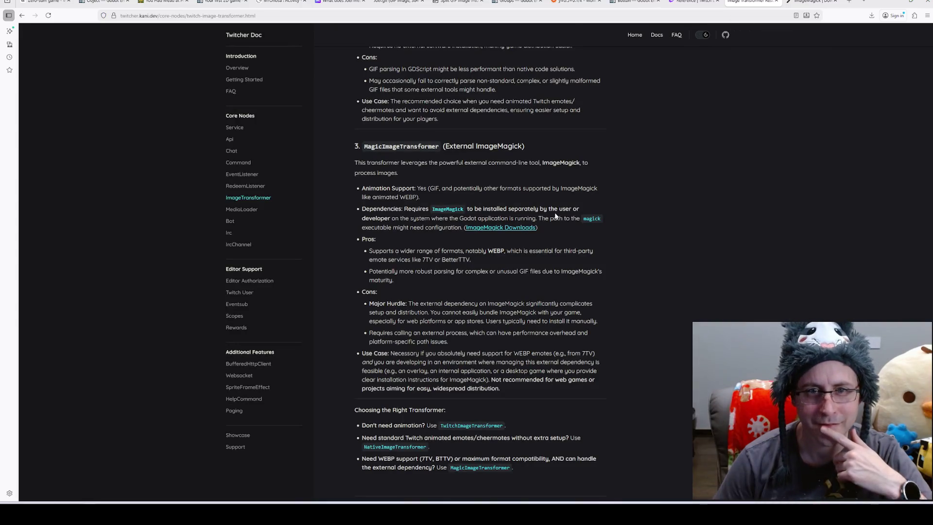
key(alt+Tab)
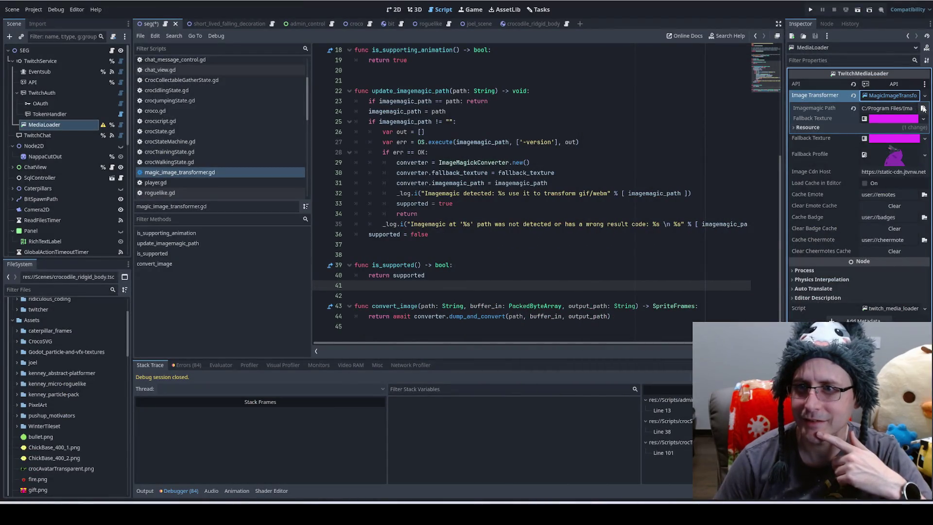
mouse_move(21, 513)
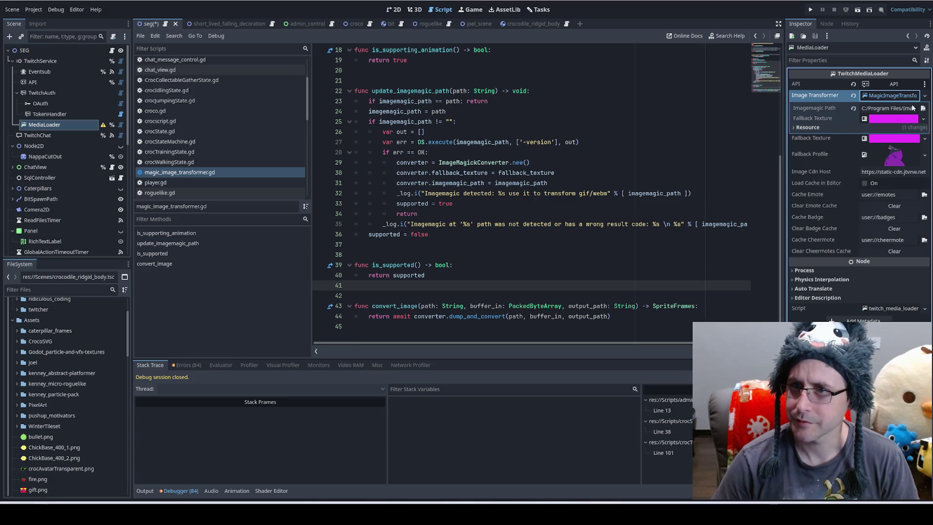
click(923, 107)
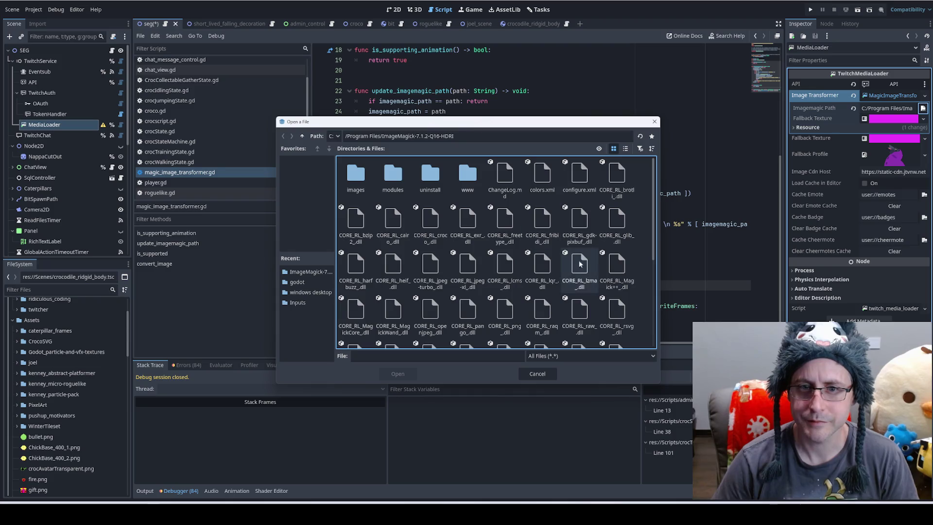
Pick magick.exe in the ImageMagick-7.1.2-Q16-HDRI folder as the Imagemagick Path
scroll(649, 206, down, 5)
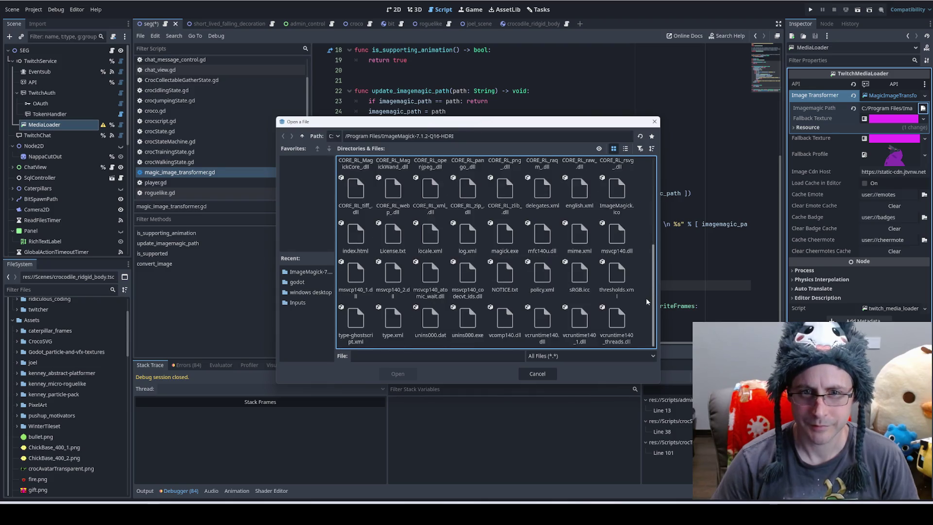
scroll(483, 232, up, 5)
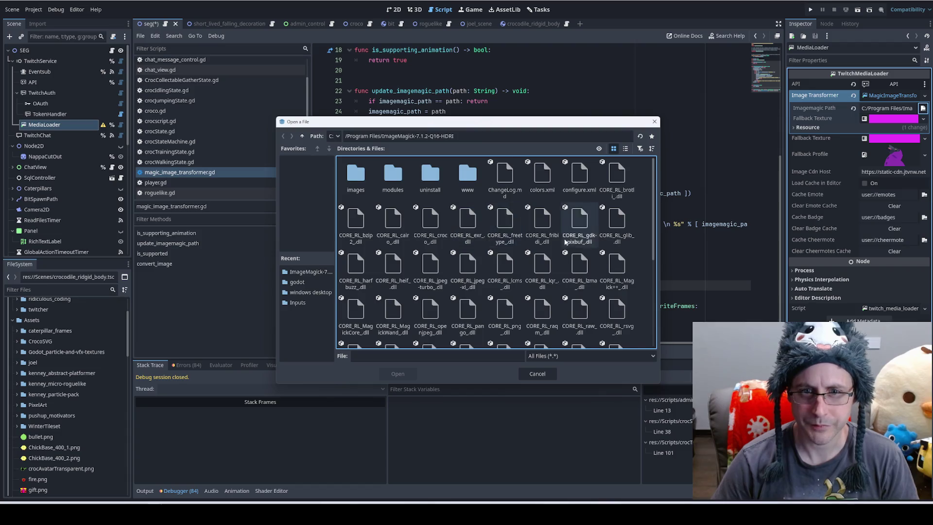
scroll(559, 272, down, 5)
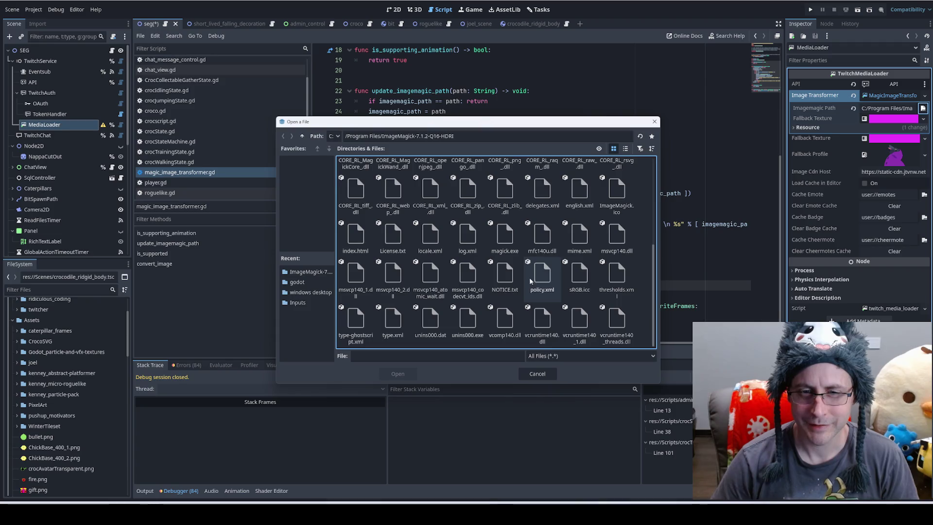
click(500, 237)
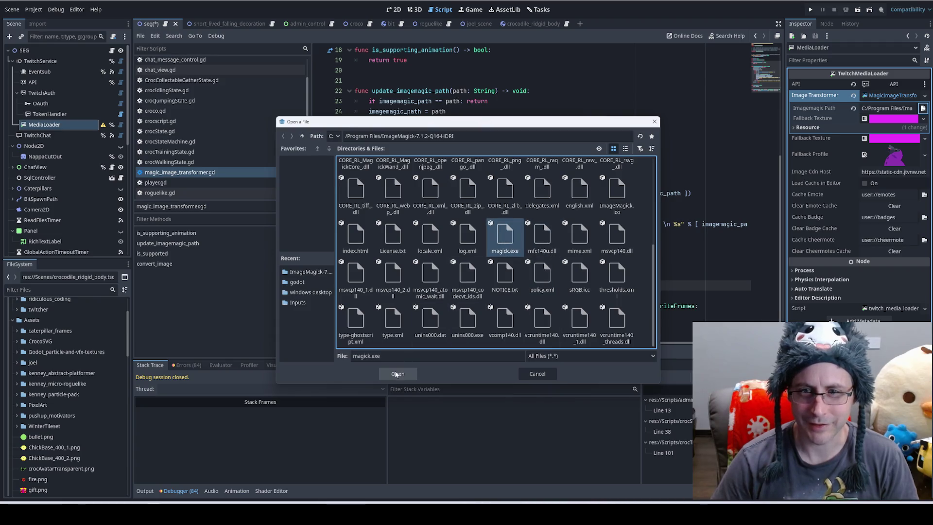
click(398, 374)
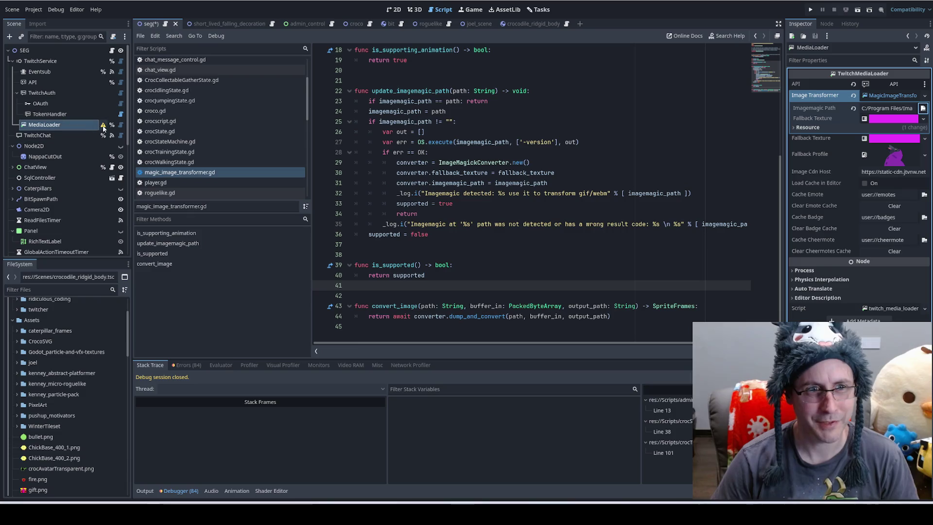
mouse_move(103, 127)
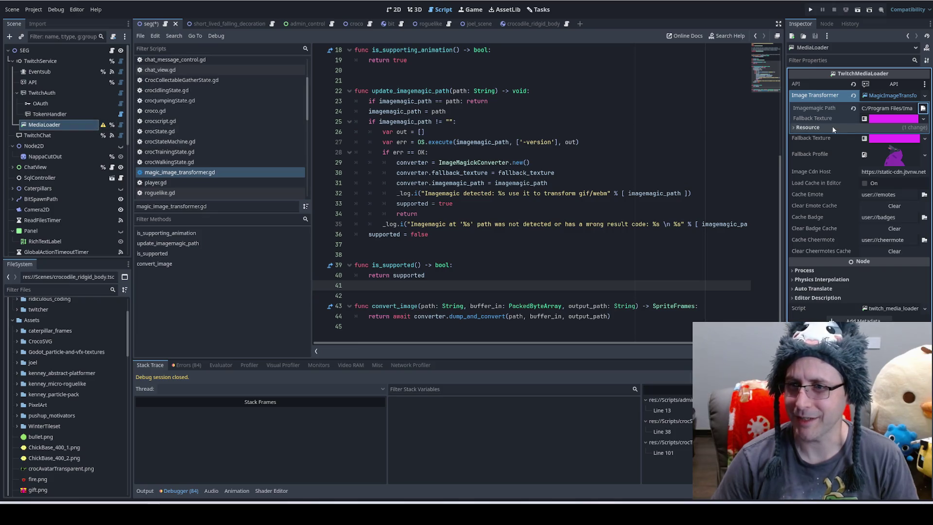
Recheck MediaLoader's Image Transformer settings, save the seg scene, and open short_lived_falling_decoration
click(889, 205)
click(894, 229)
click(896, 251)
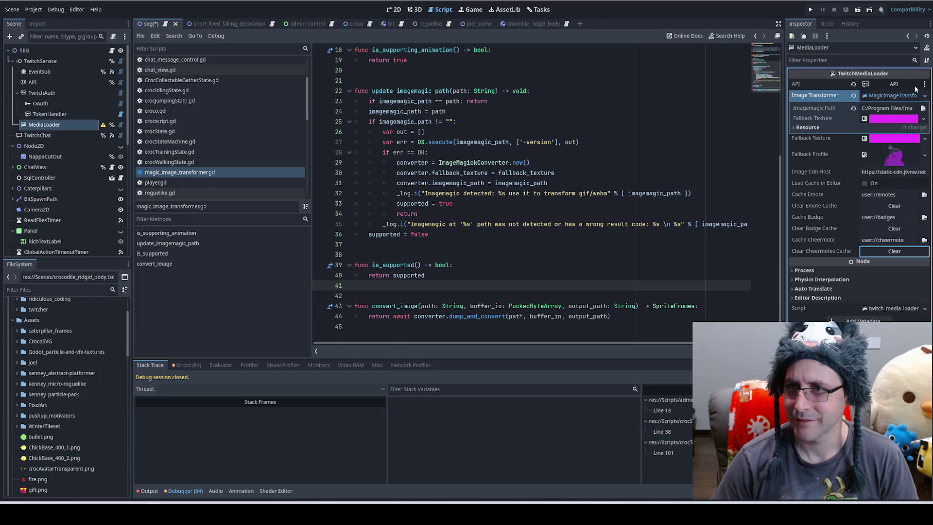
click(902, 96)
click(896, 96)
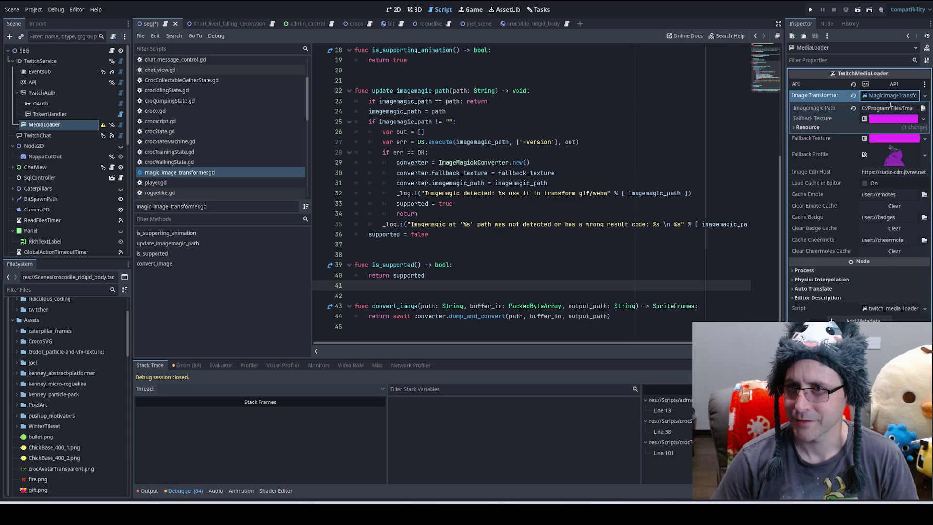
click(811, 128)
click(813, 127)
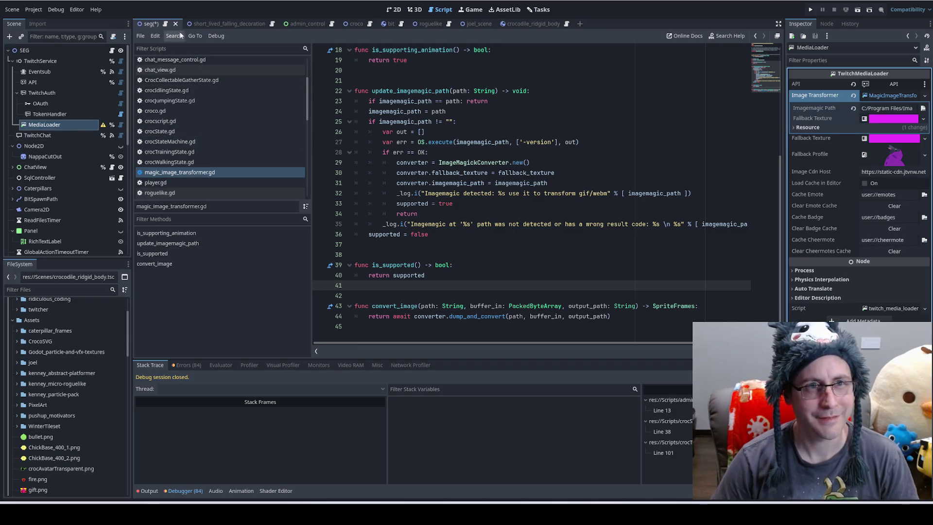
key(ctrl+s)
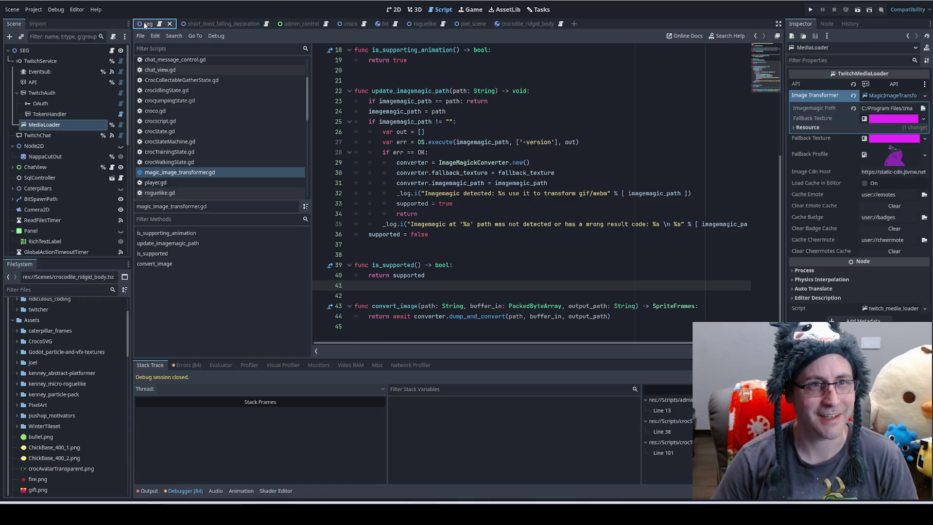
click(199, 24)
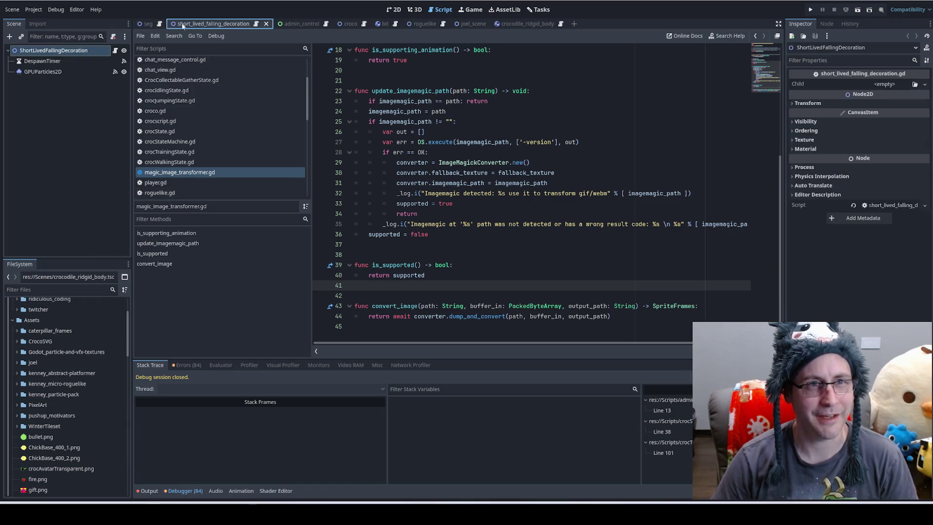
Return to the seg scene, go to line 850 of seg.gd, and run the project
click(153, 23)
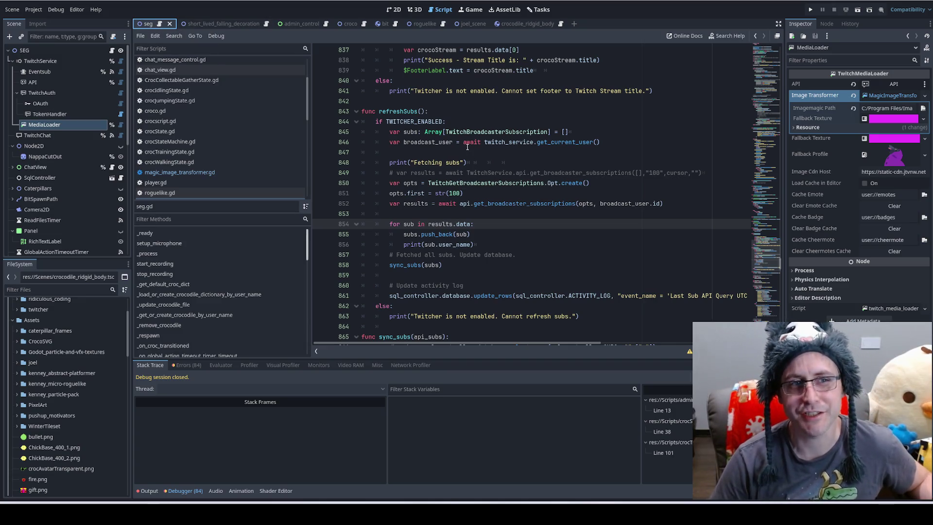
click(533, 183)
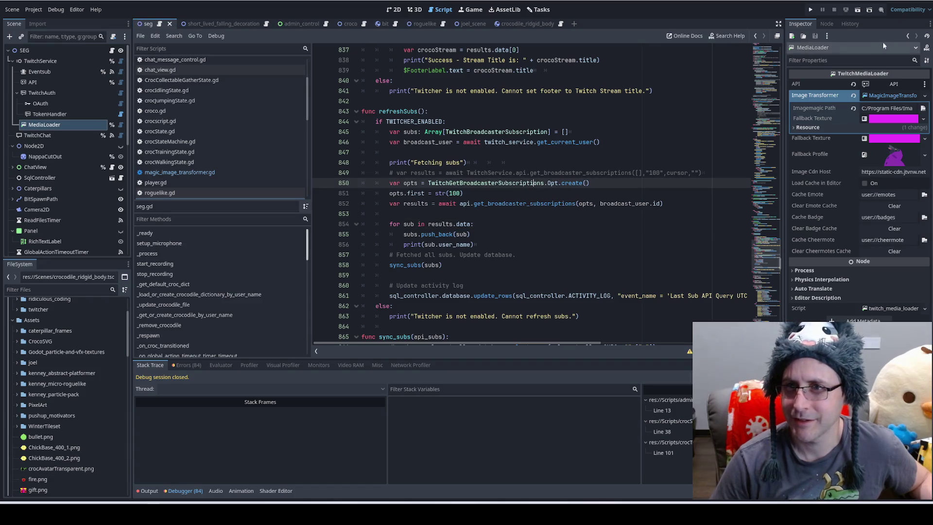
click(811, 10)
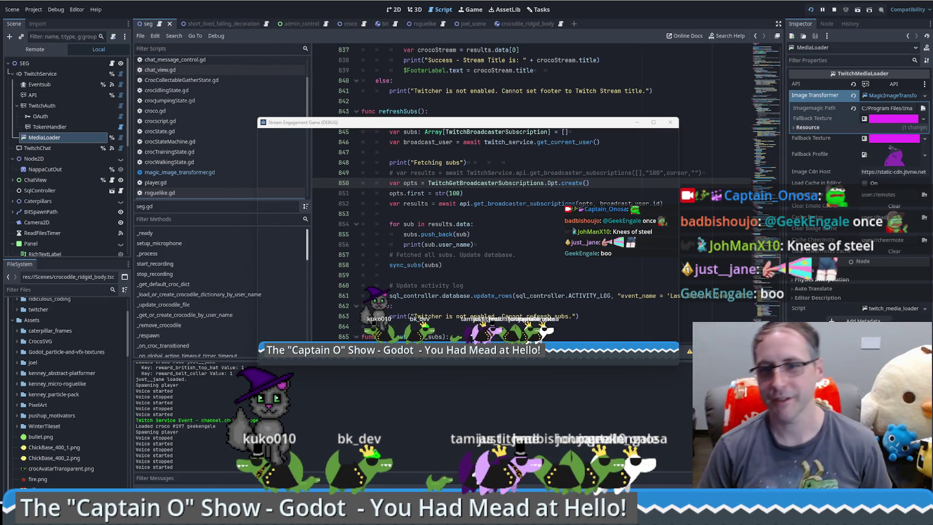
Bring the script editor in front of the game and go to the sync_subs(subs) call on line 858
click(550, 114)
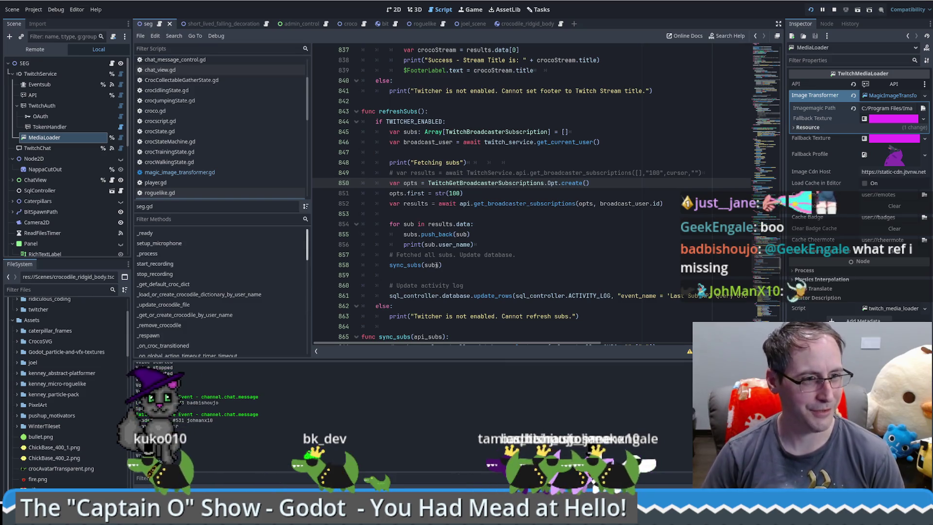
mouse_move(436, 264)
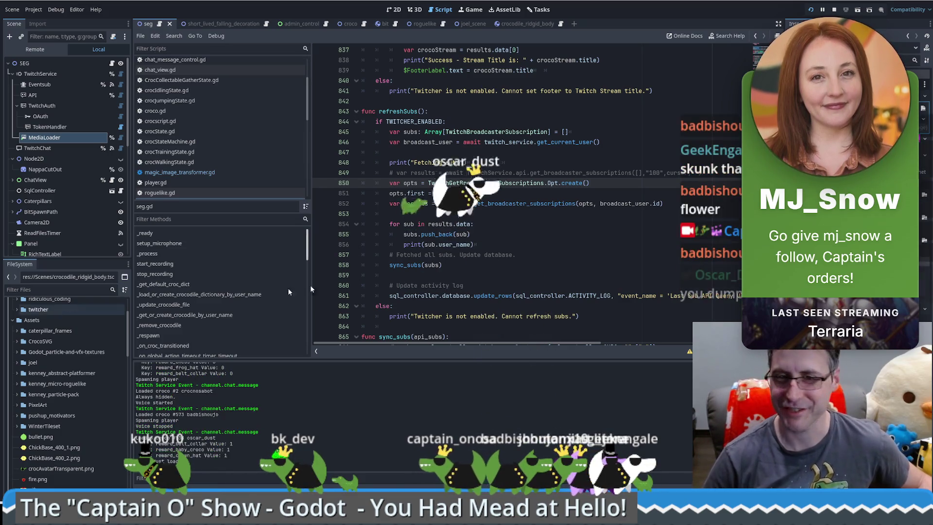
click(642, 265)
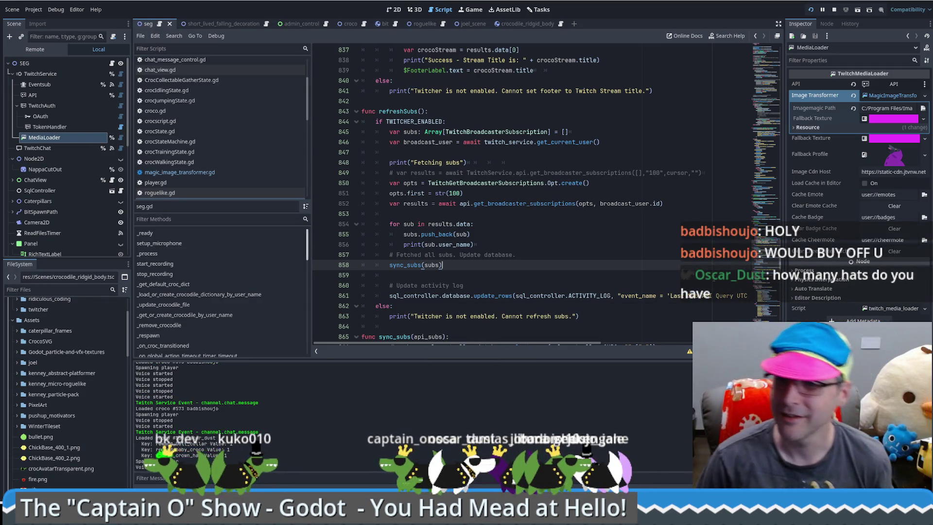
Clear the cheermotes cache from the Inspector, logging a twitch_media_loader 'Cannot call method' error
scroll(516, 295, down, 2)
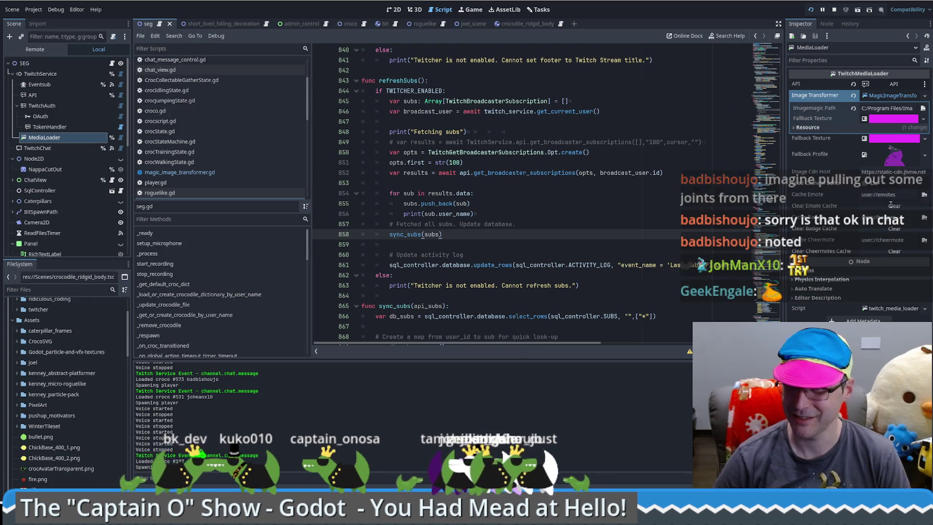
click(894, 252)
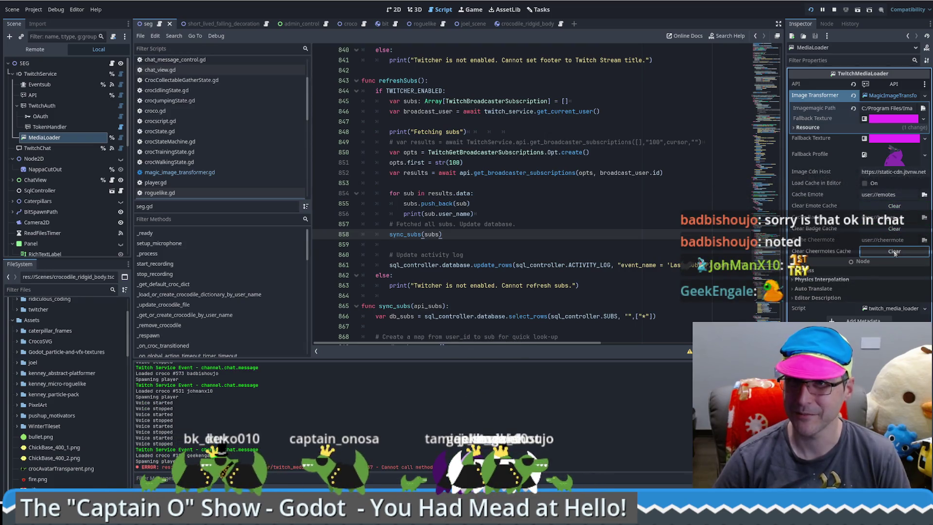
Clear the cheermotes cache again, then open the crocodile_ridgid_body scene with its CrocodileRigidBody tree
click(894, 251)
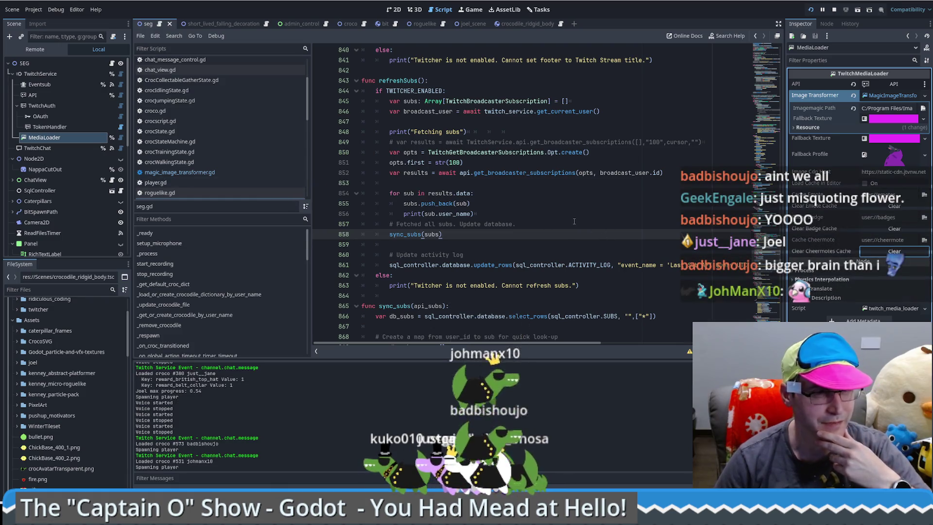
click(589, 227)
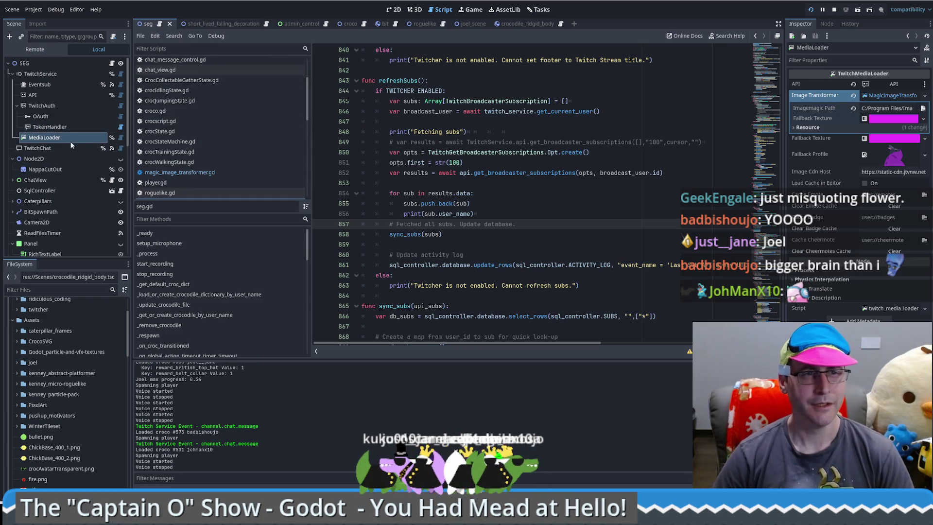
click(539, 26)
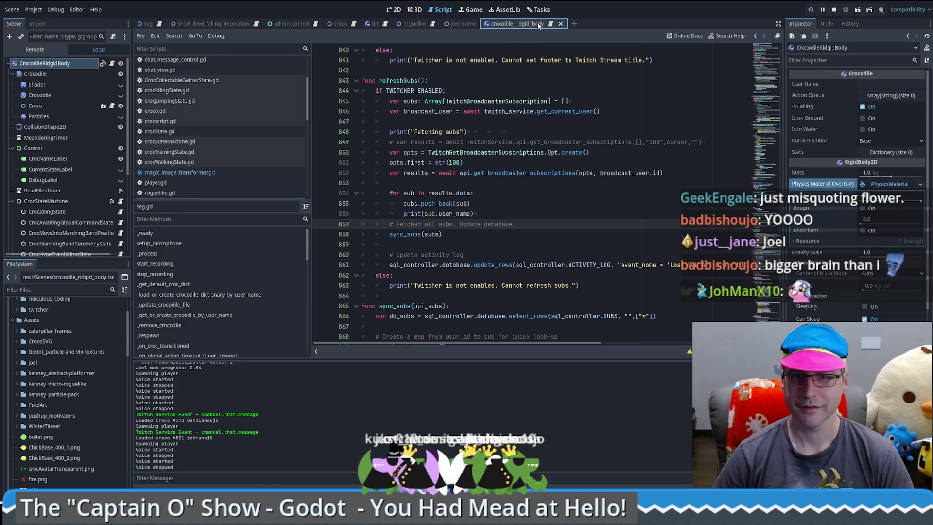
click(550, 24)
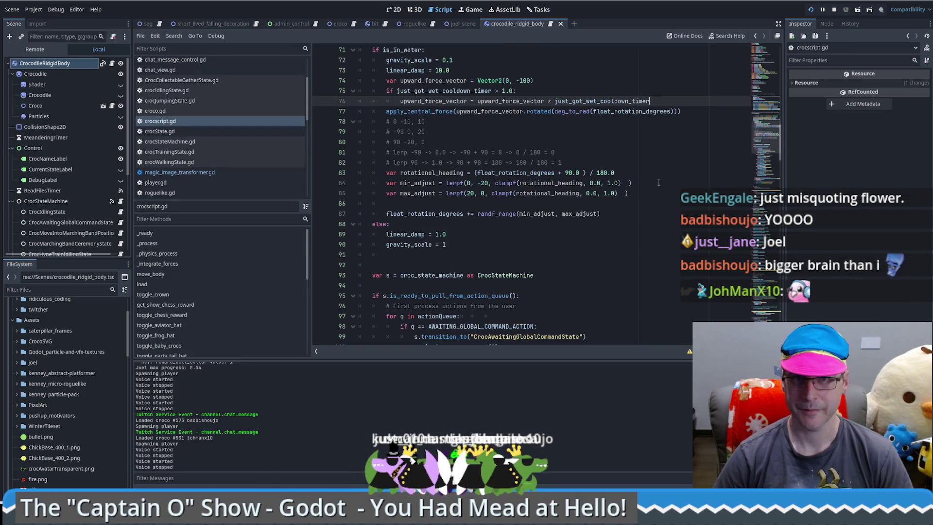
scroll(620, 157, up, 1)
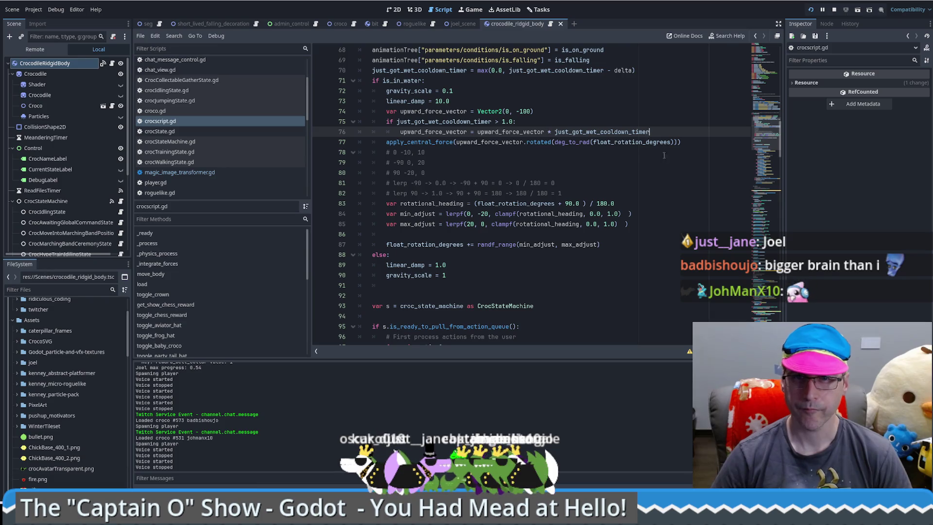
text(/2.0)
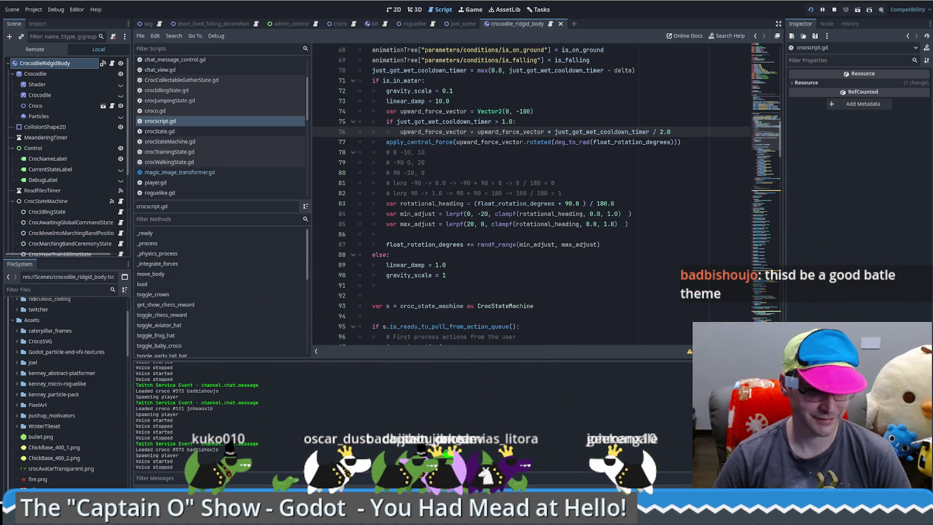
mouse_move(185, 515)
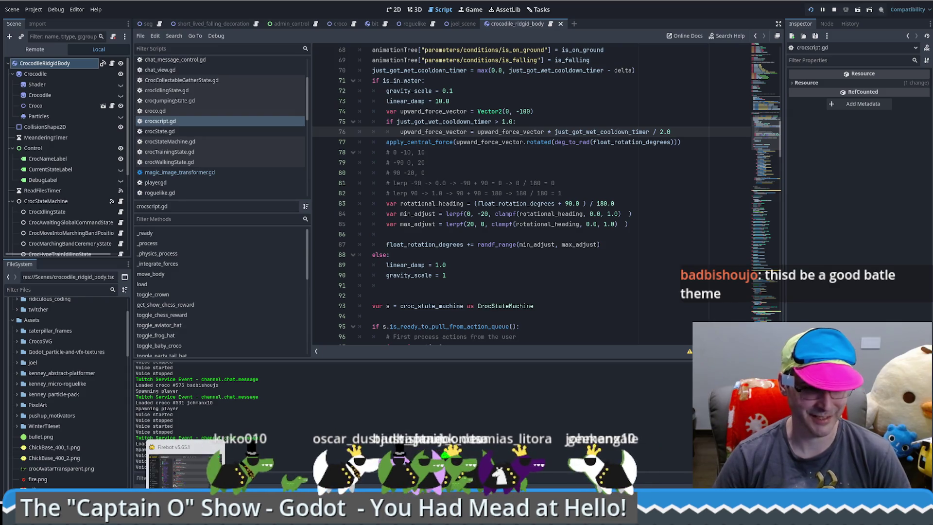
mouse_move(153, 516)
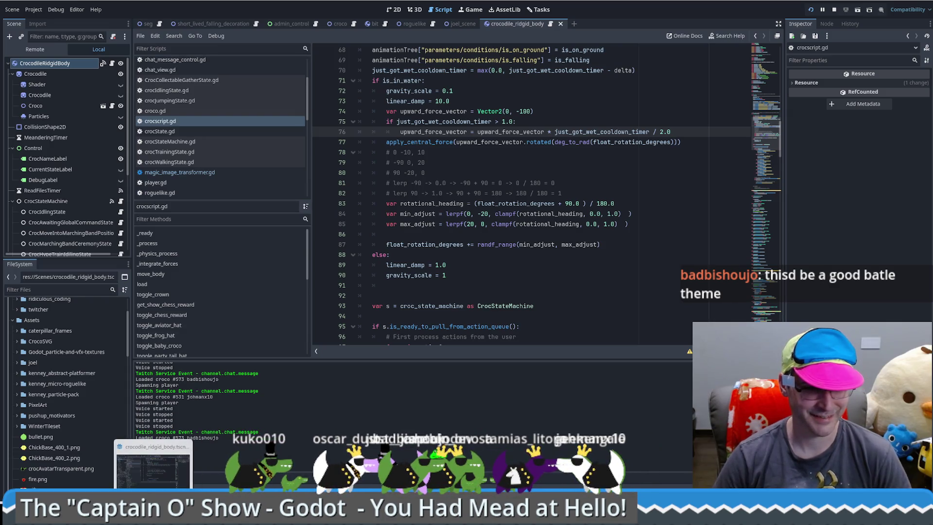
click(228, 461)
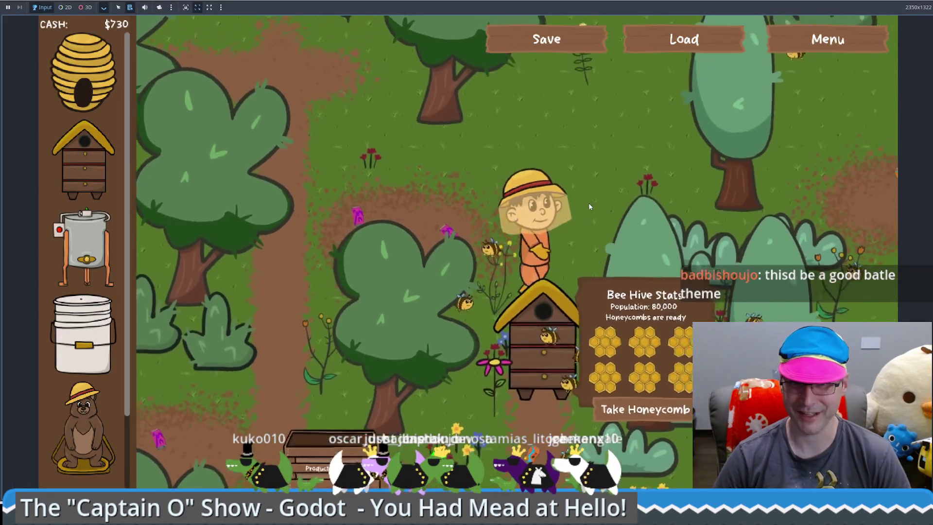
Walk the beekeeper around the forest trees and over toward a beehive
key(Right)
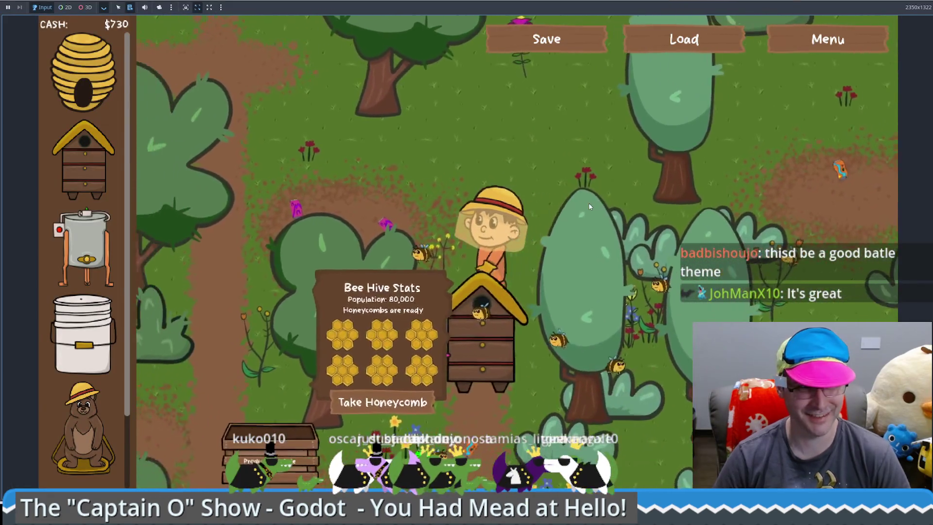
key(Left)
key(Down)
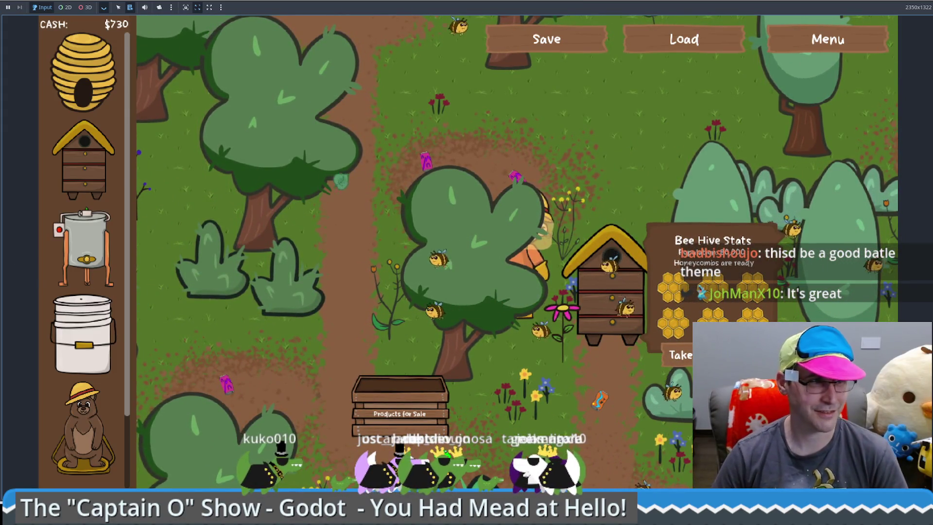
key(Up)
key(Right)
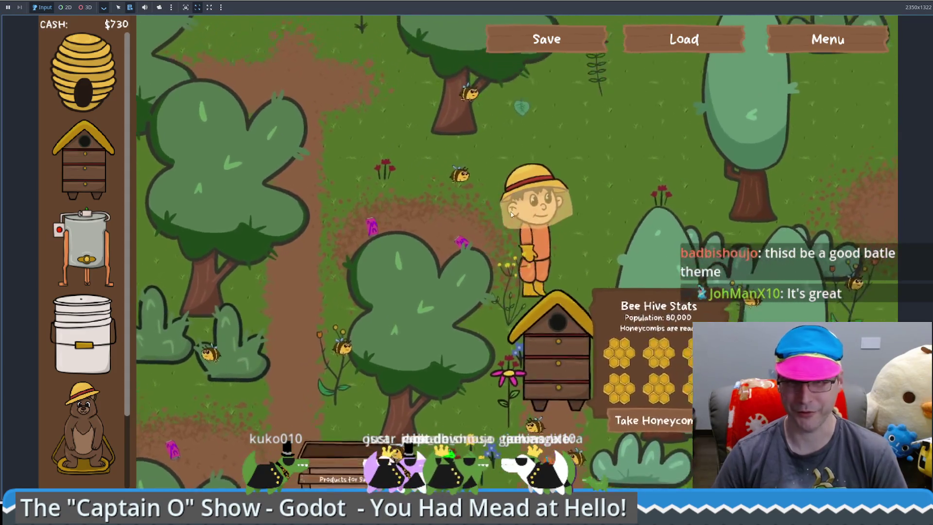
key(Left)
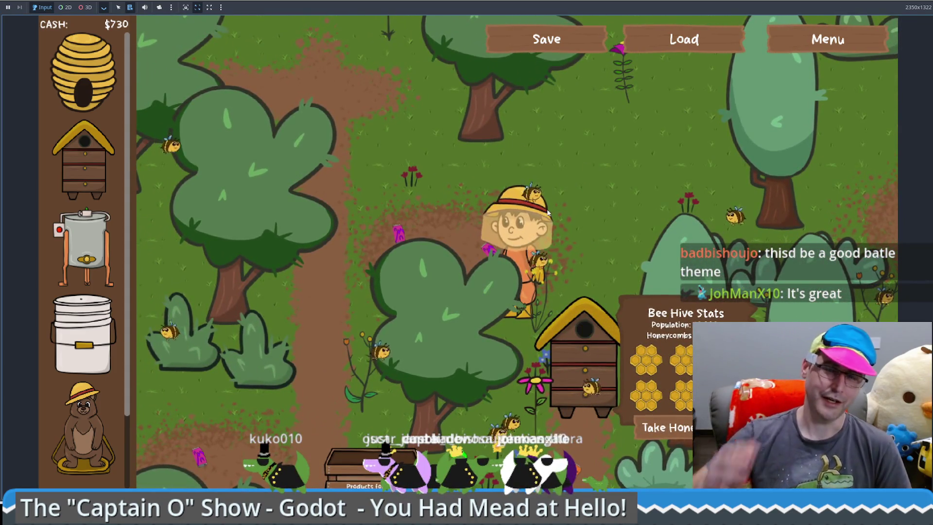
key(Up)
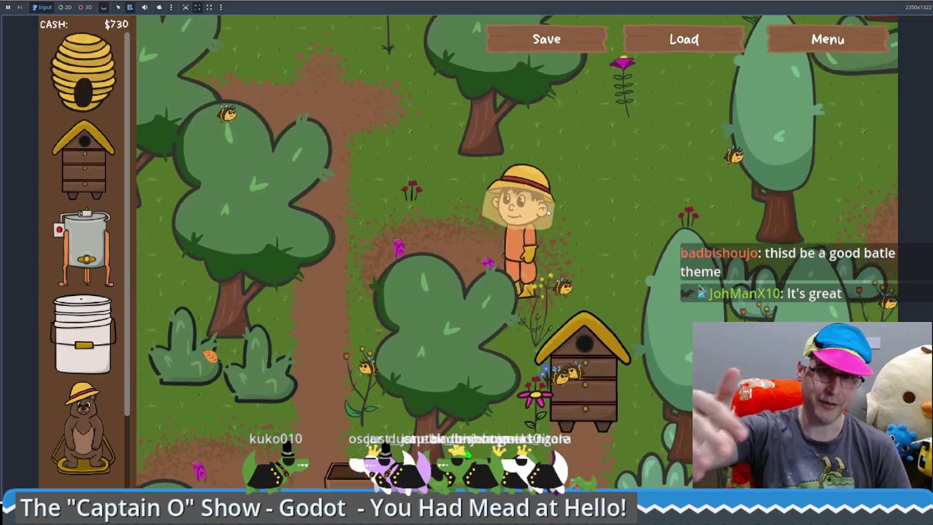
key(Up)
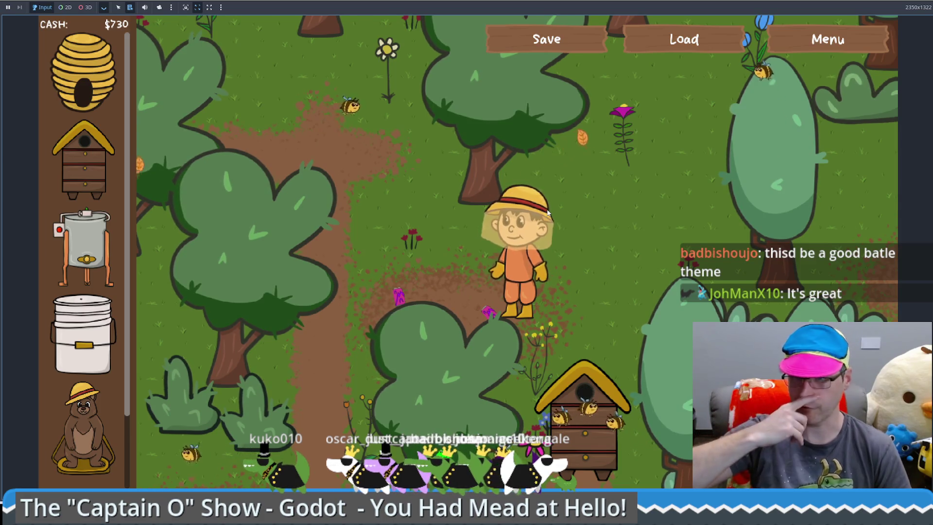
key(Right)
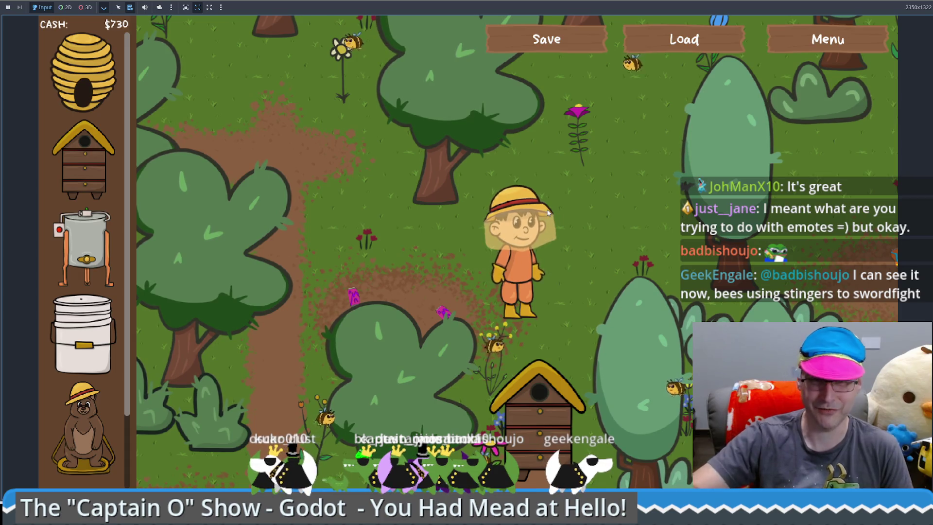
key(Left)
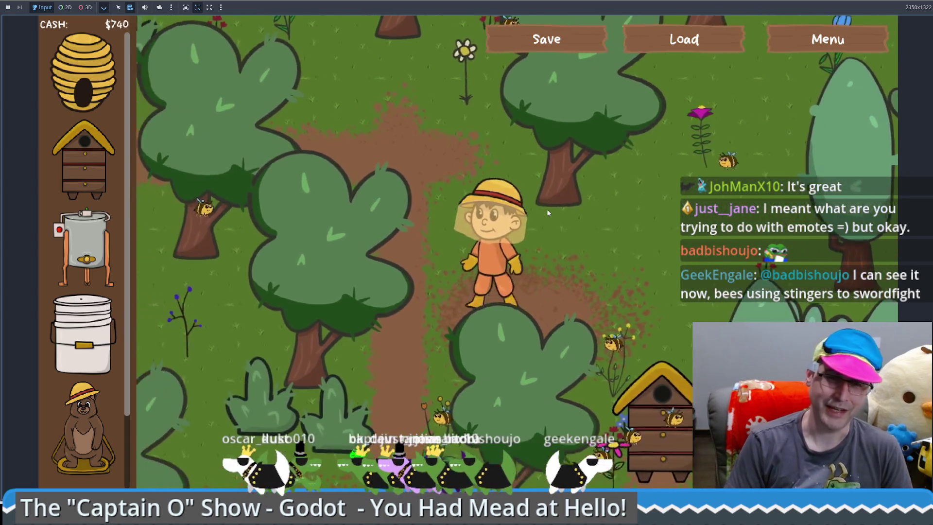
key(Up)
key(Right)
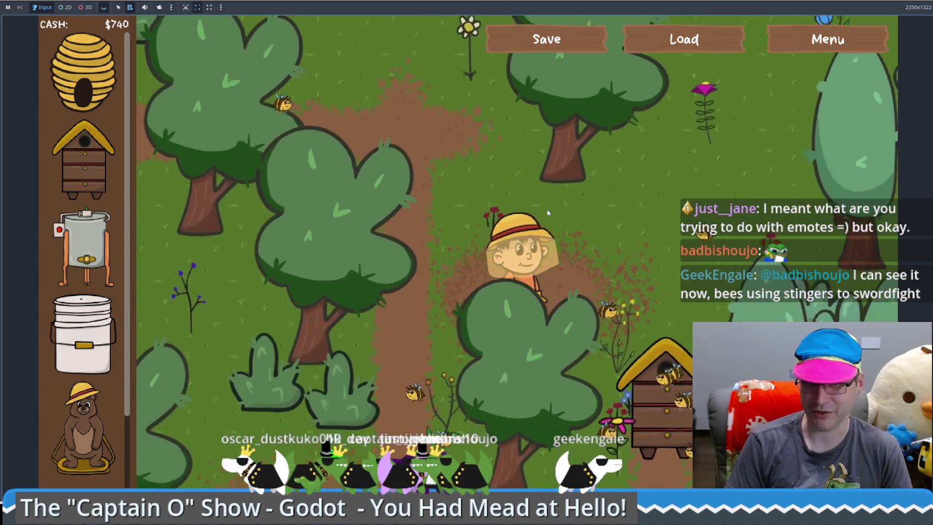
key(Up)
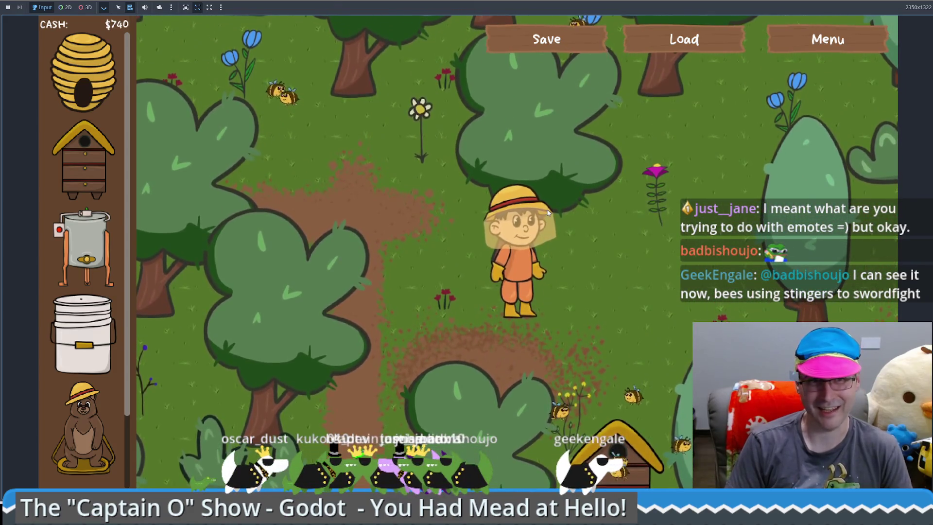
key(Left)
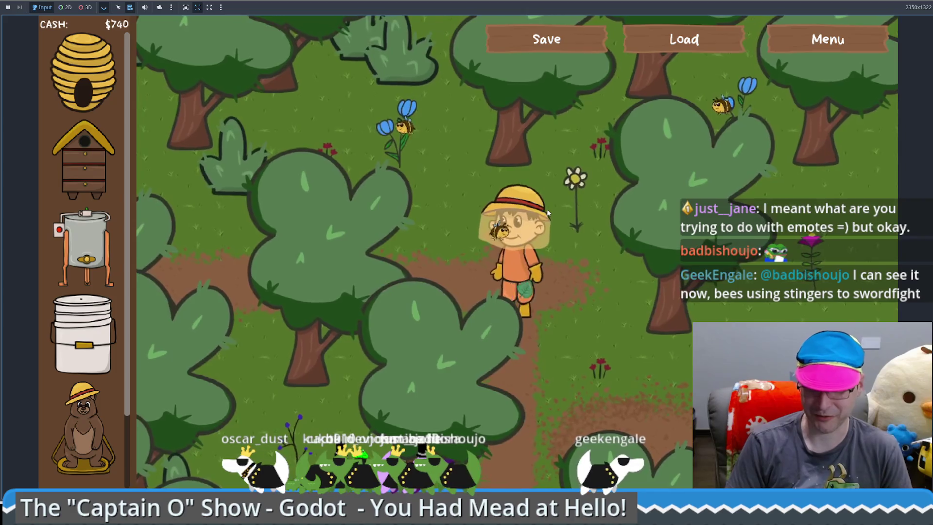
key(Down)
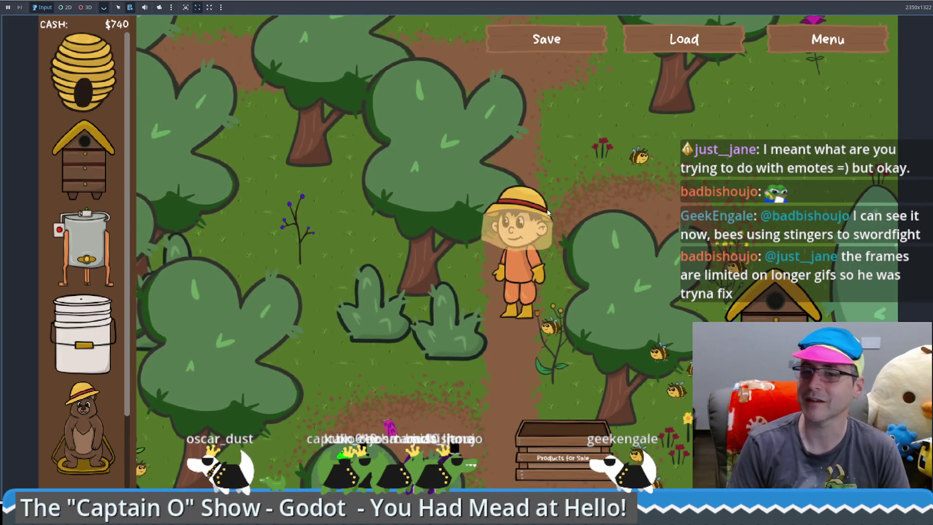
key(Right)
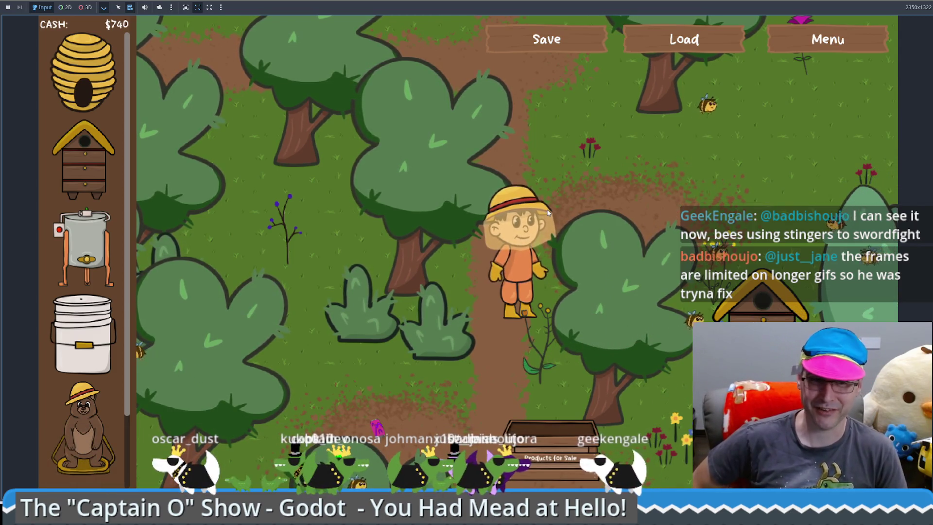
click(547, 212)
drag(548, 213, 539, 218)
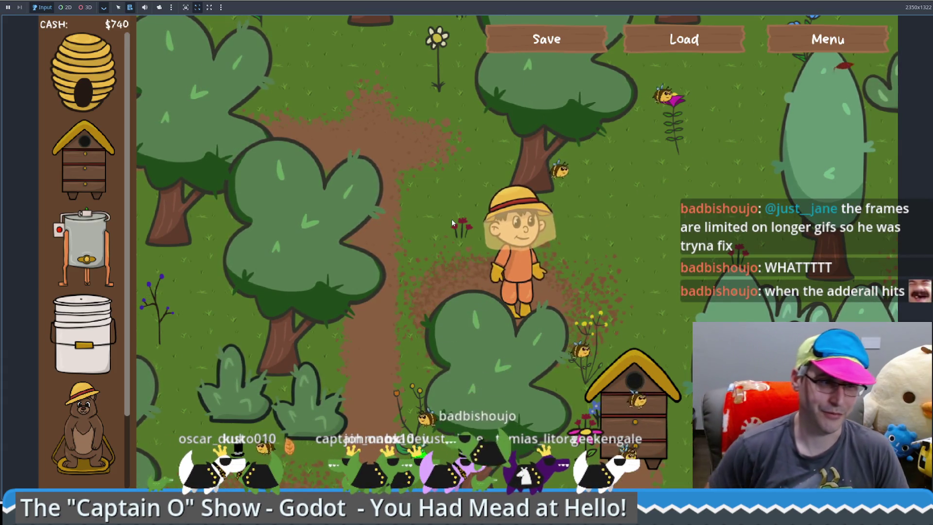
Walk the beekeeper south past the tree toward the sale crate and back around the hive
key(Left)
key(Down)
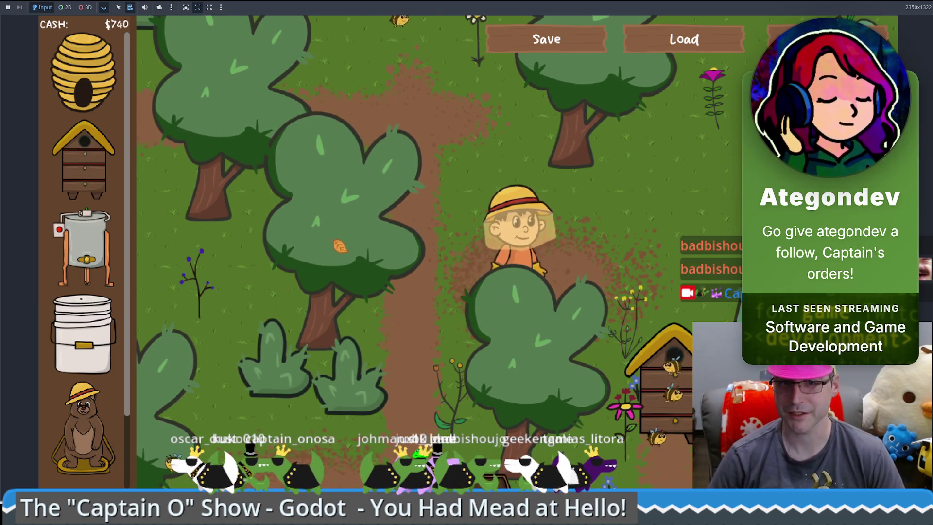
key(Down)
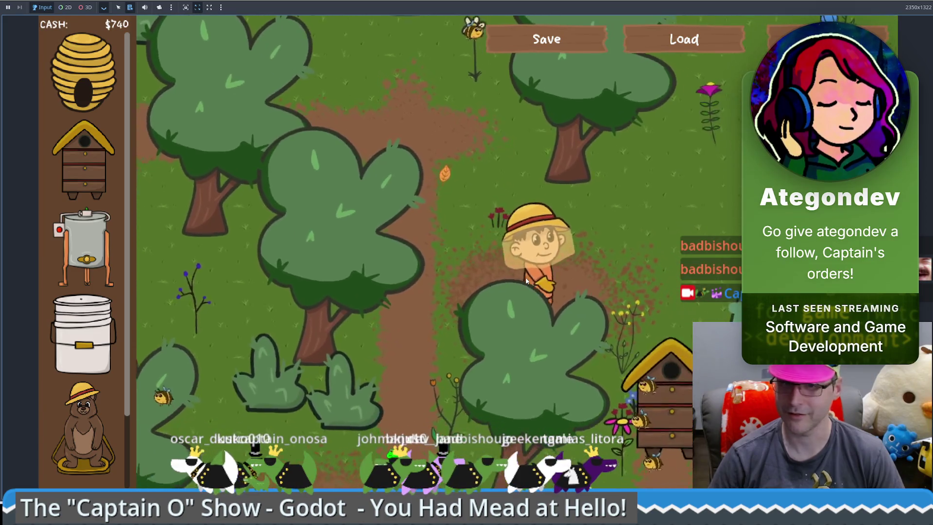
key(Right)
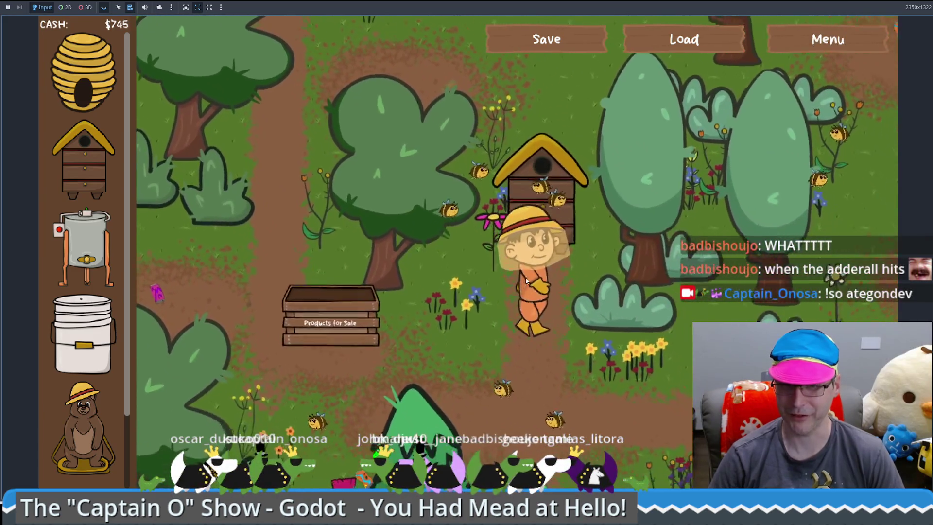
key(Up)
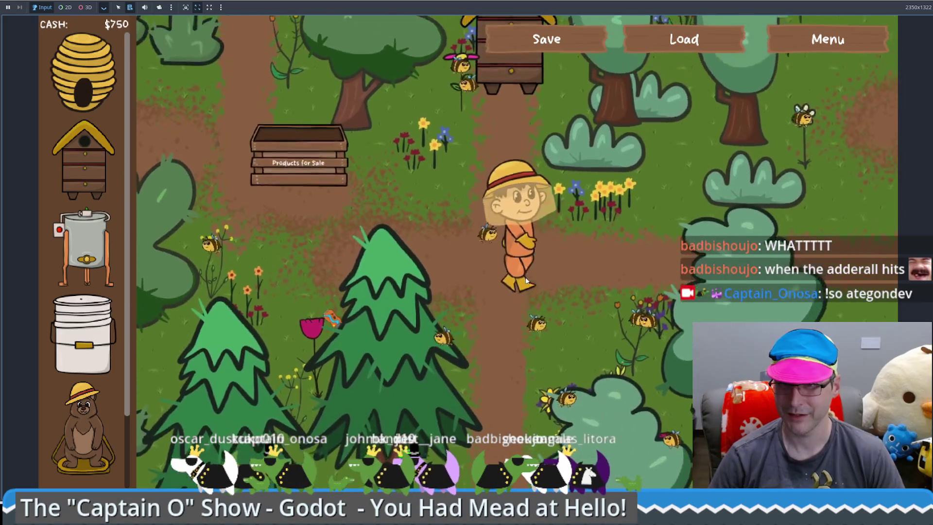
key(Left)
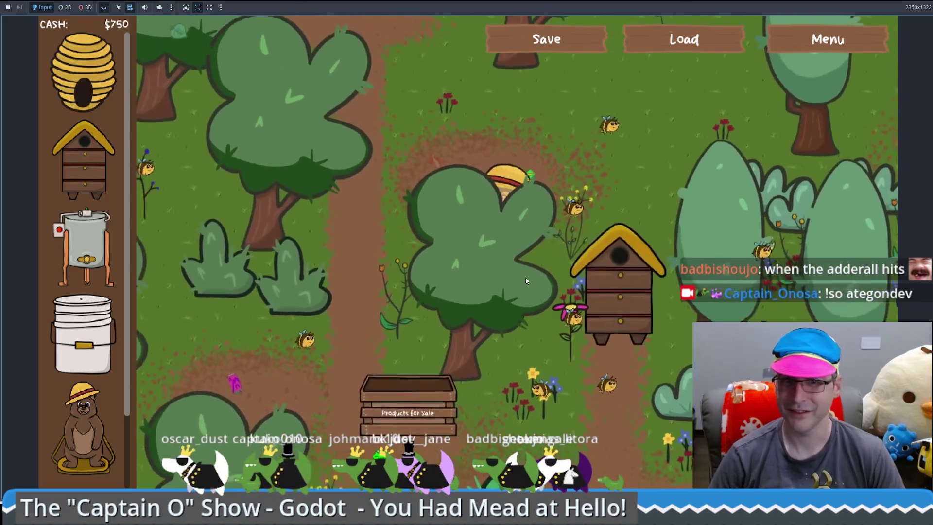
key(Up)
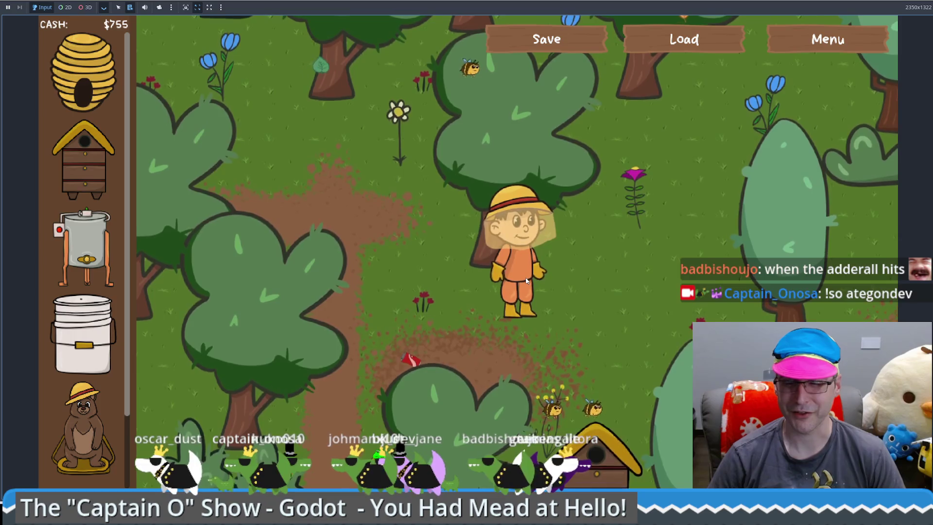
key(Left)
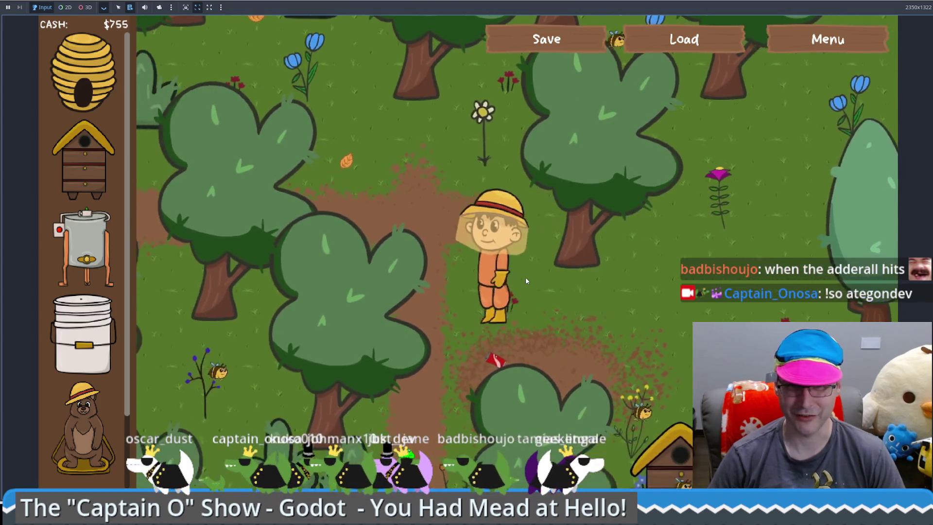
key(Down)
key(Down)
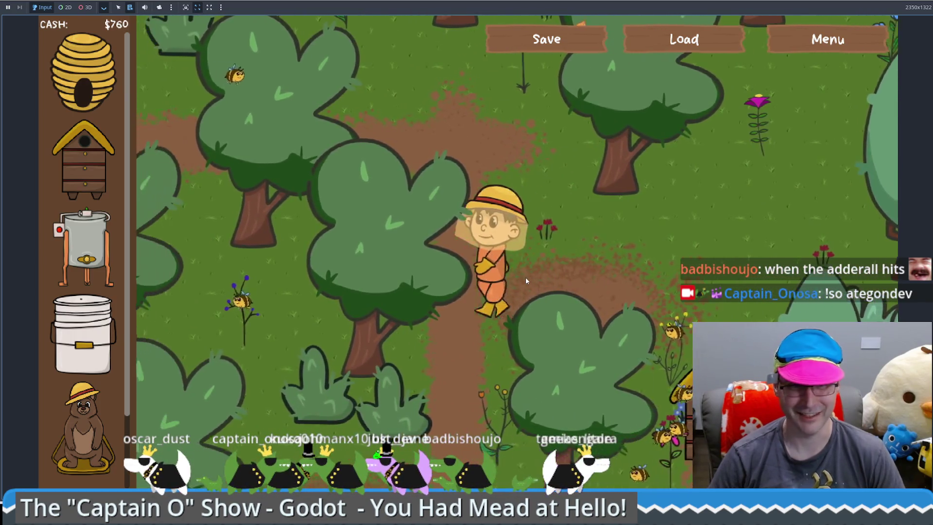
key(Left)
key(Down)
key(Left)
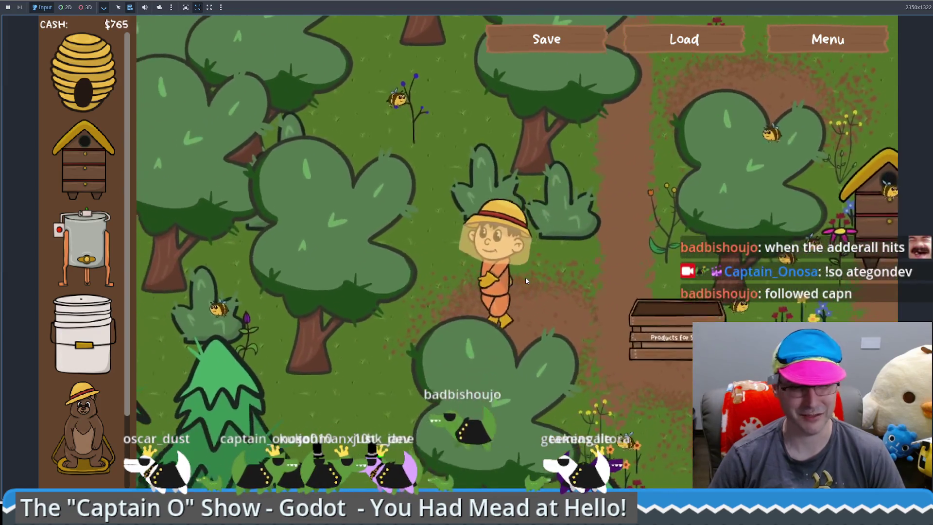
key(Down)
key(Right)
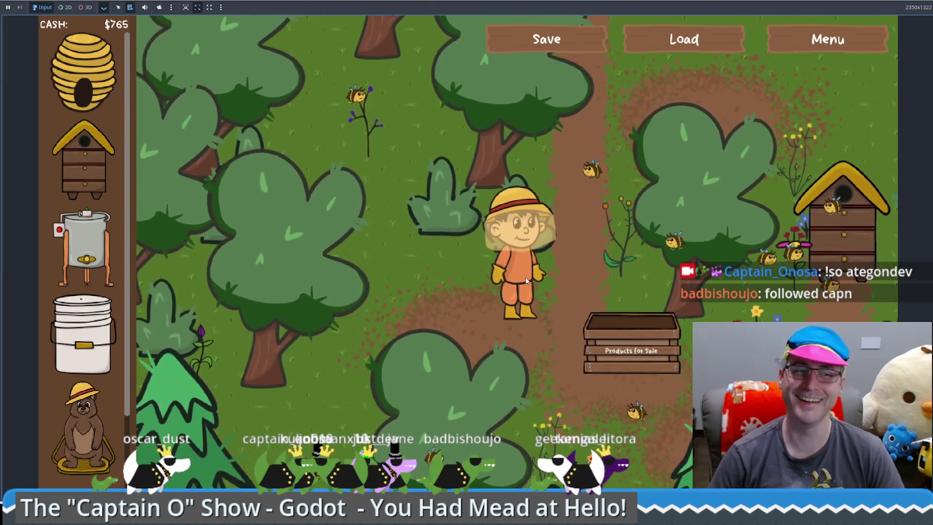
Walk the beekeeper north-east, then back south-west to the beehive and take its ready honeycombs
key(Left)
key(Right)
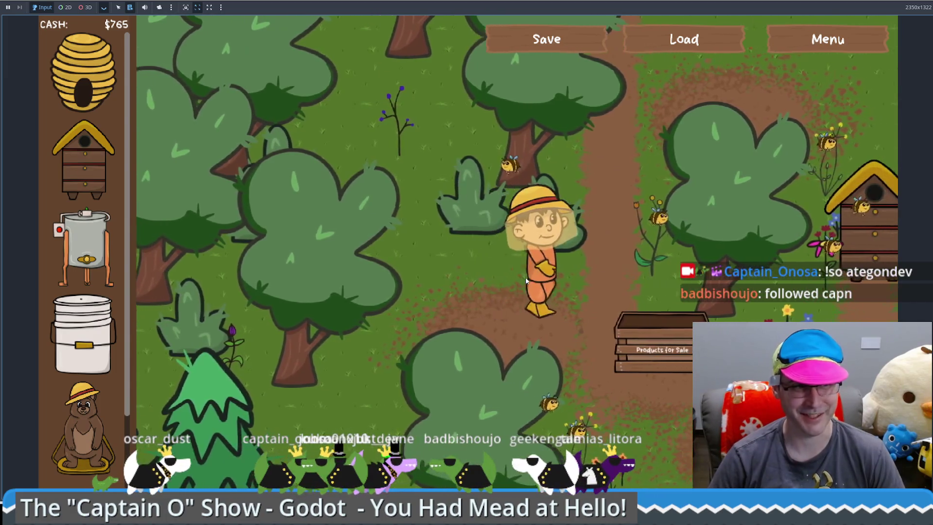
key(Up)
key(Up)
key(Right)
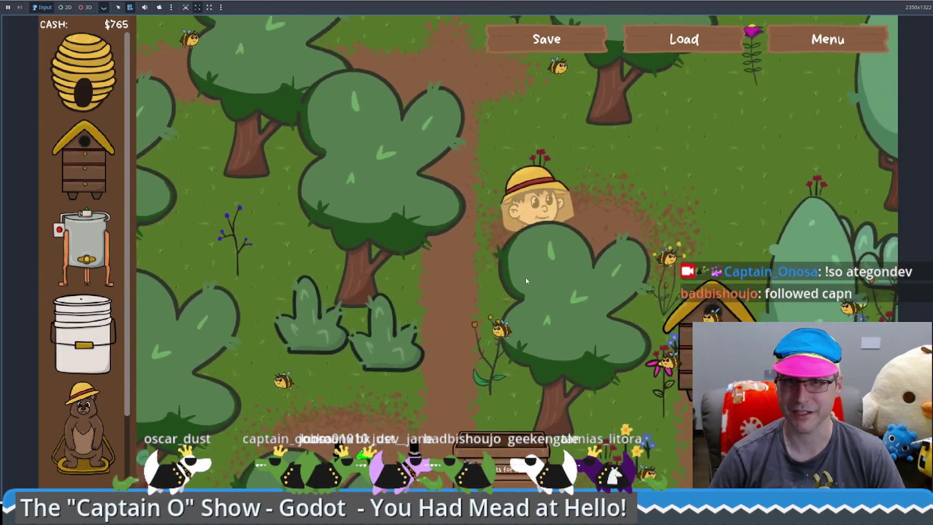
key(Up)
key(Right)
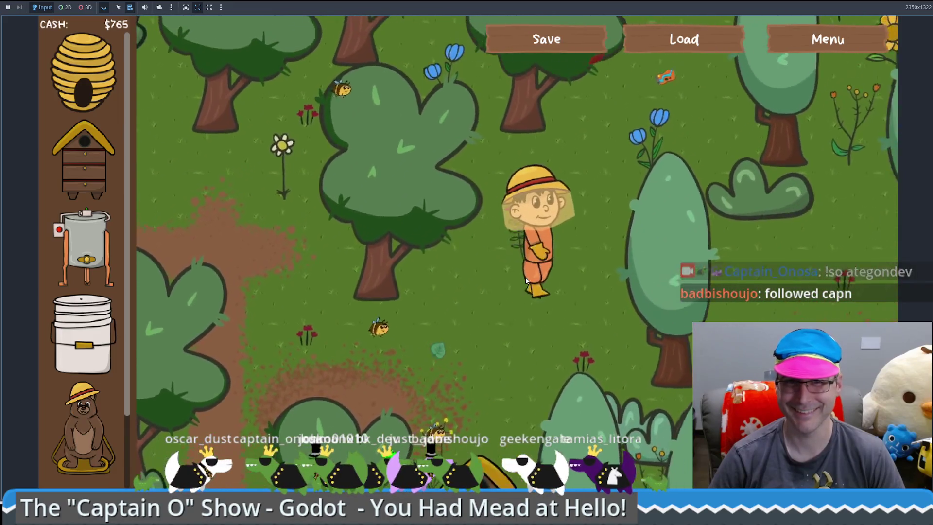
key(Up)
key(Right)
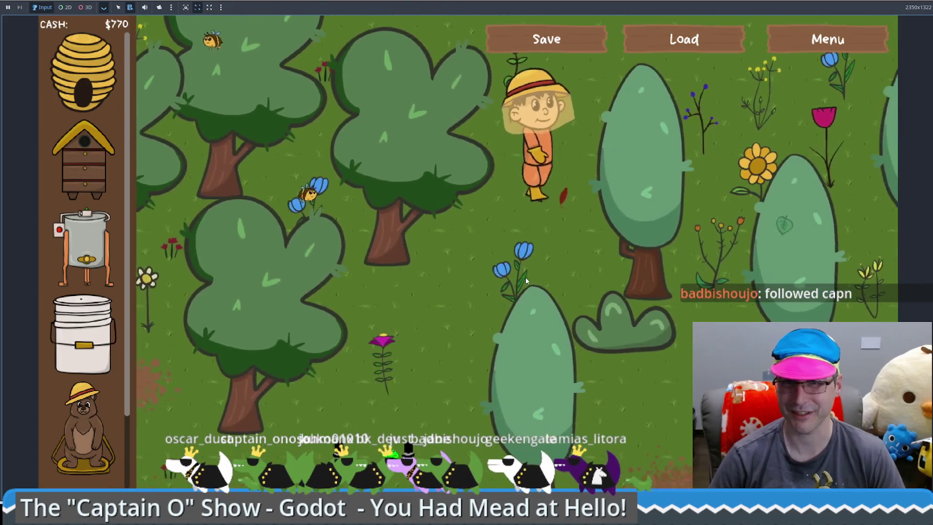
key(Down)
key(Left)
key(Right)
key(Down)
key(Left)
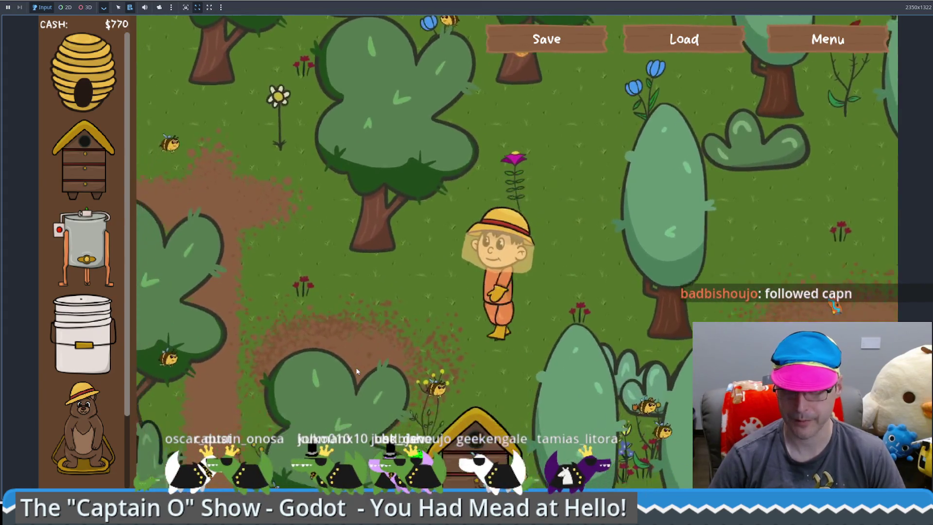
key(space)
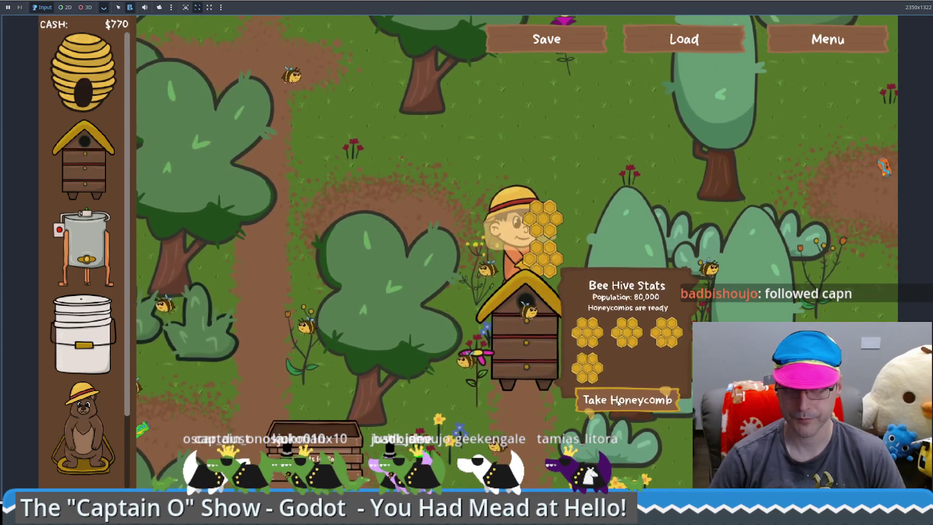
Buy a Food Grade Bucket, walk the beekeeper to it, and sell it back for $200
key(Left)
click(112, 311)
key(Left)
key(Up)
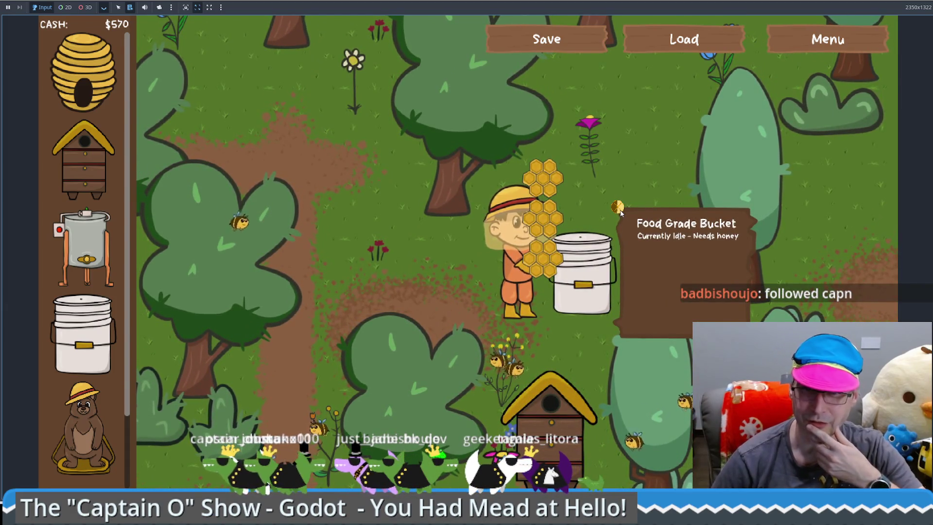
click(620, 210)
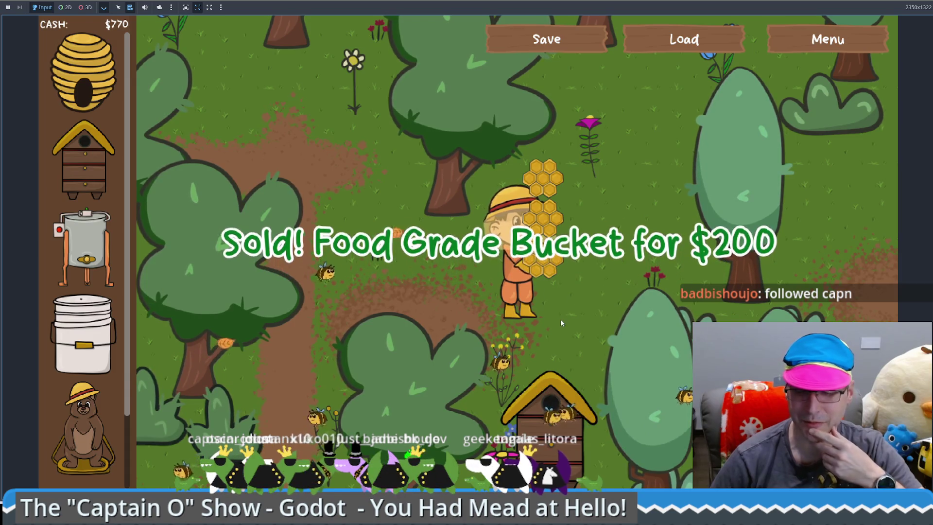
Place another Food Grade Bucket beside the farmer and sell it back for $200
click(553, 296)
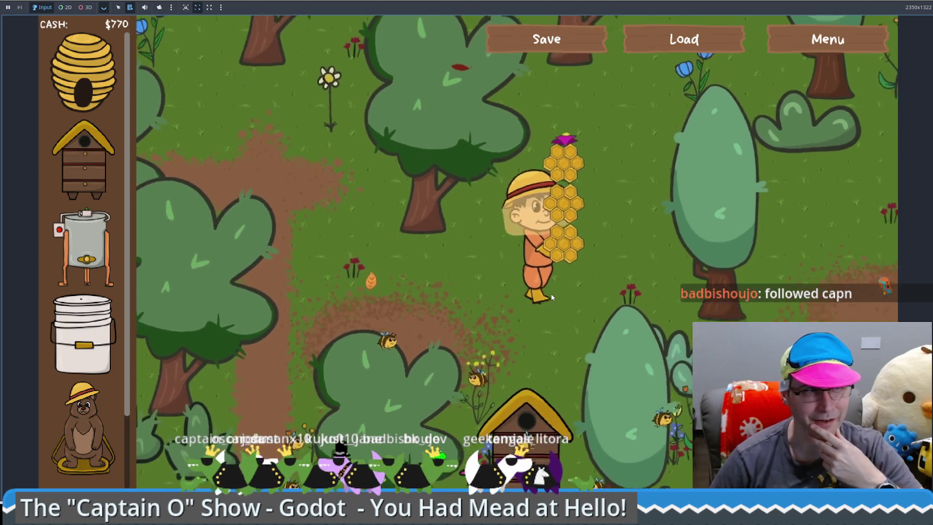
click(399, 319)
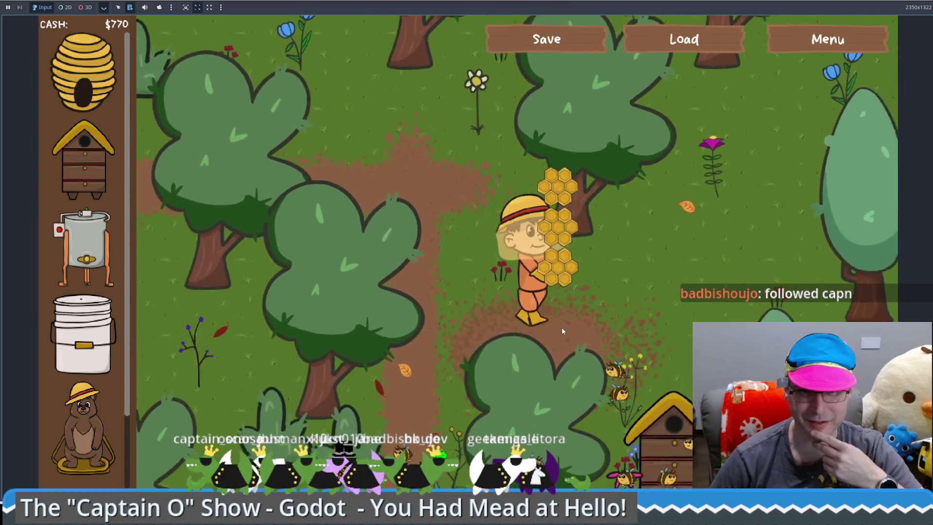
mouse_move(114, 326)
mouse_down()
mouse_move(613, 252)
mouse_move(605, 248)
mouse_up()
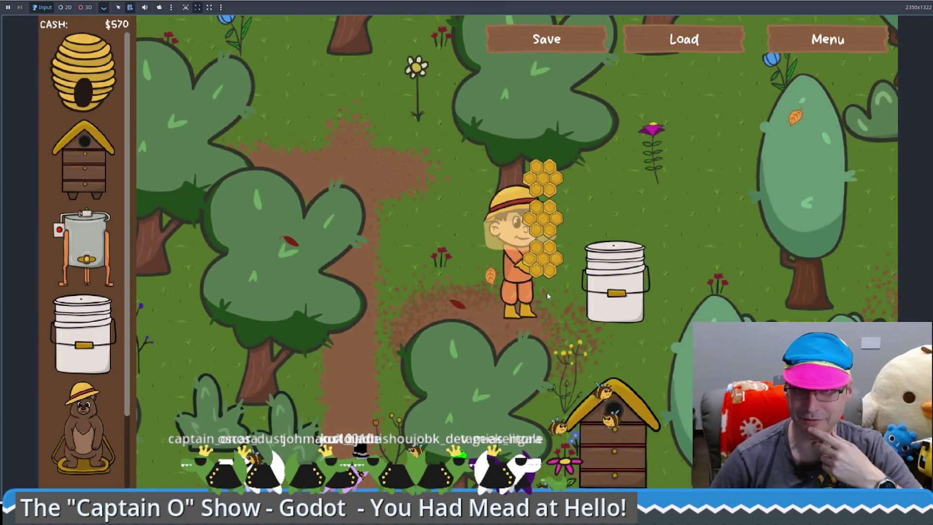
click(607, 282)
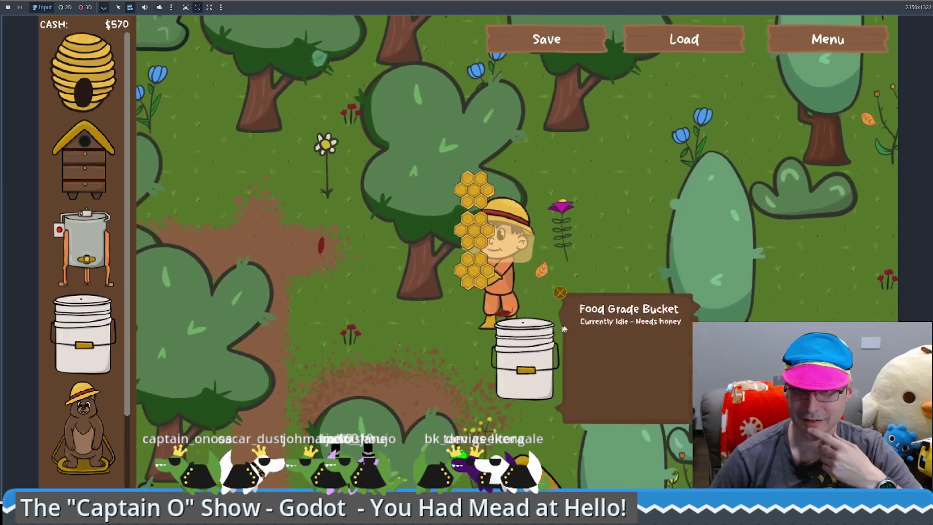
click(596, 271)
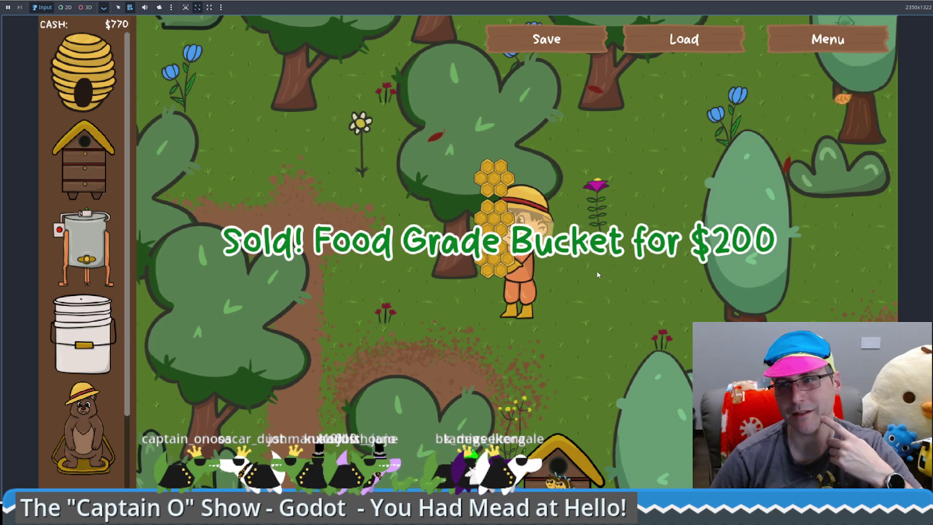
Walk the farmer around the clearing, then minimize the running game
click(527, 341)
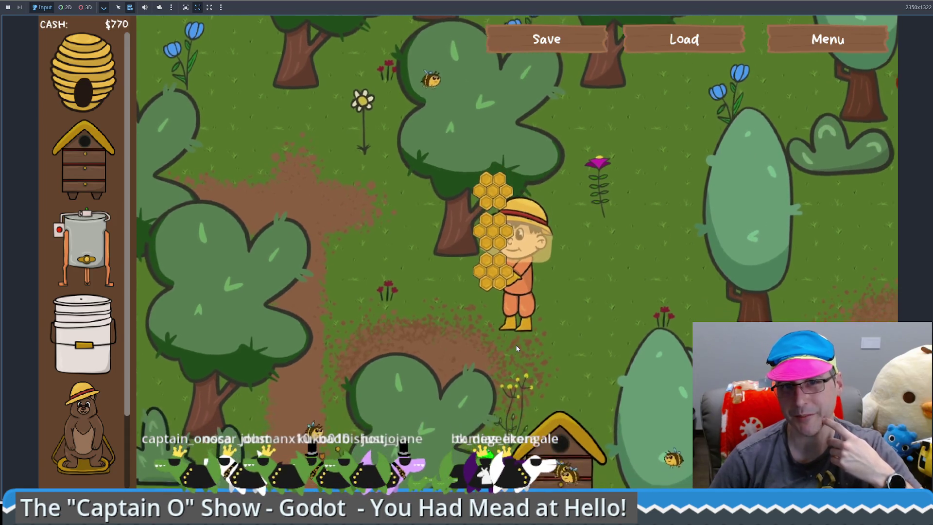
click(469, 339)
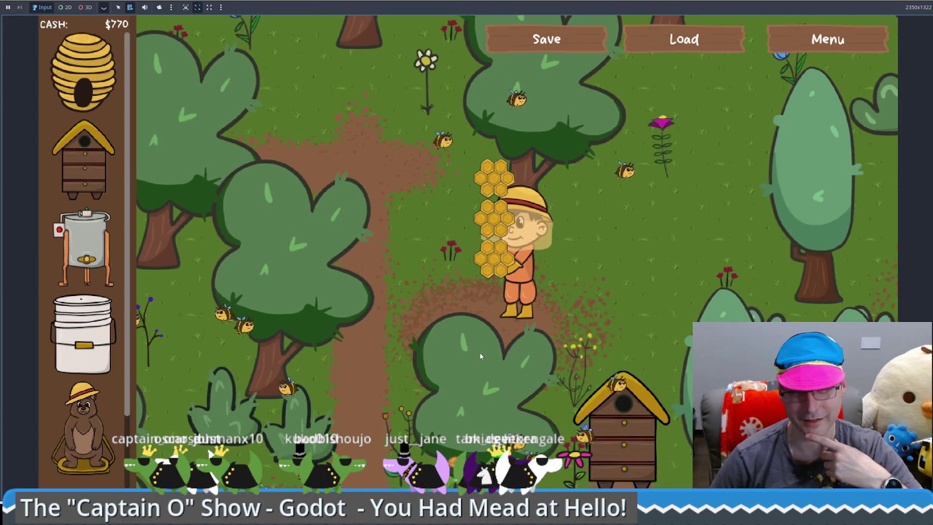
click(493, 332)
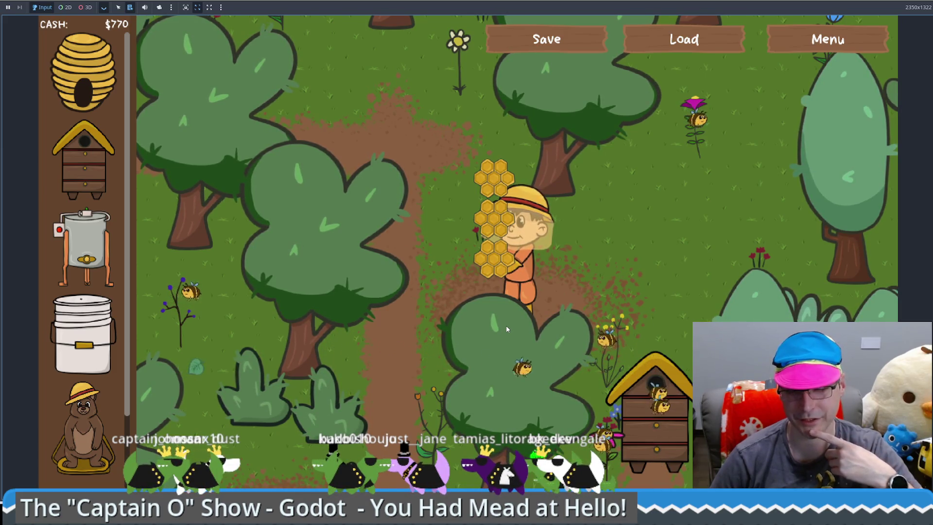
click(546, 289)
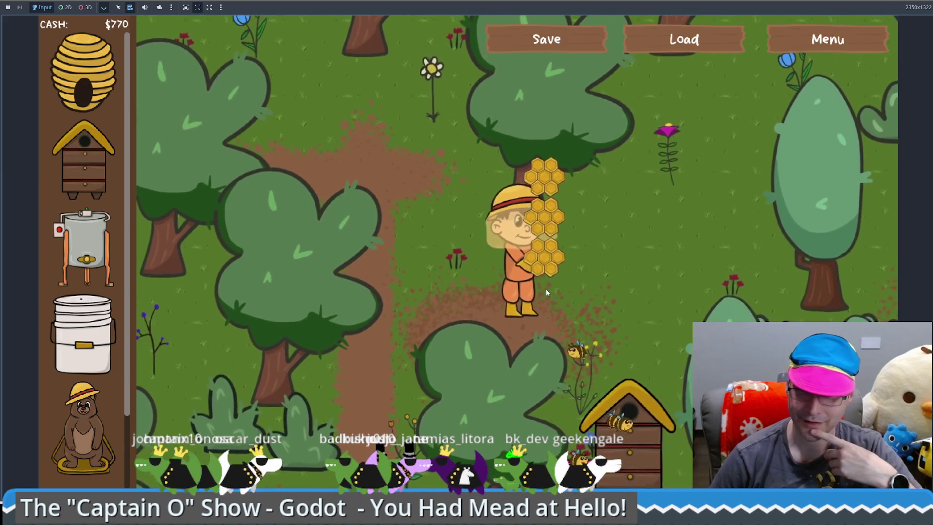
click(500, 323)
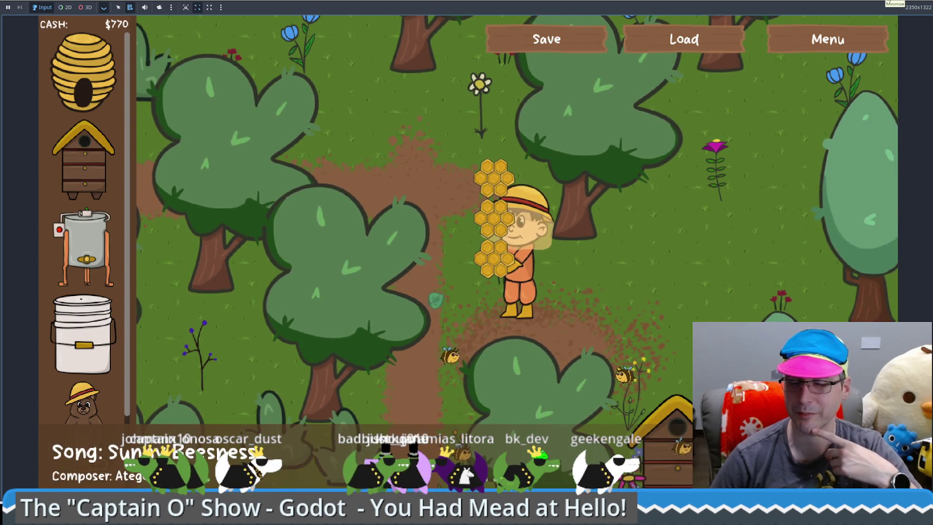
click(894, 1)
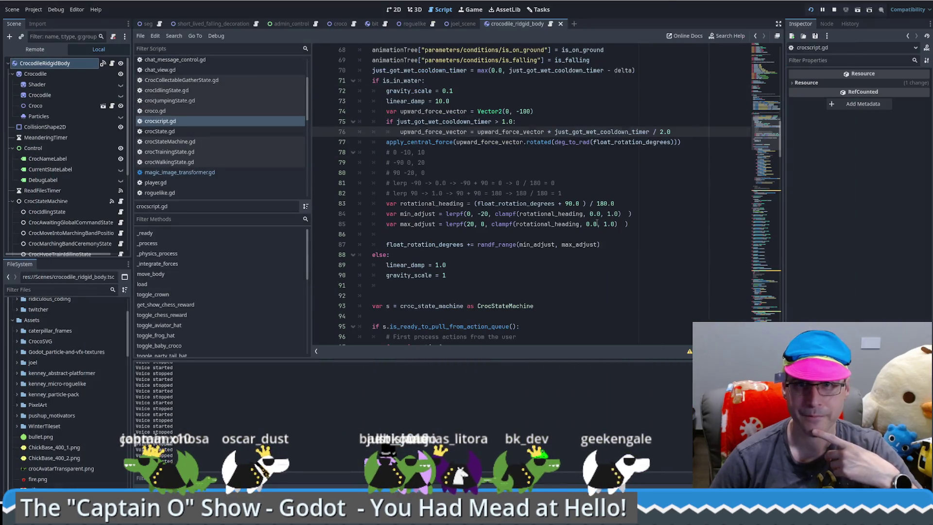
Review crocscript.gd lines 75–91: in-water gravity_scale 0.1, linear_damp 10.0 and upward force -100
click(597, 223)
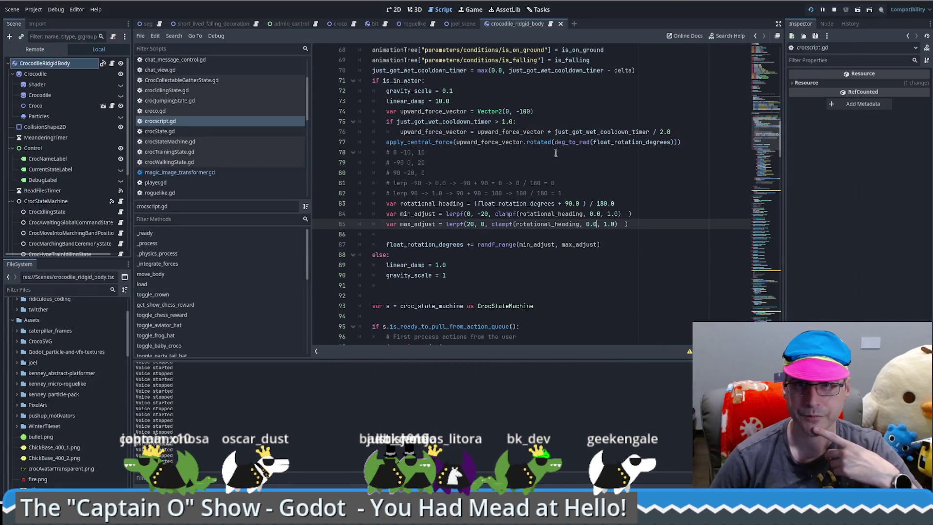
click(658, 124)
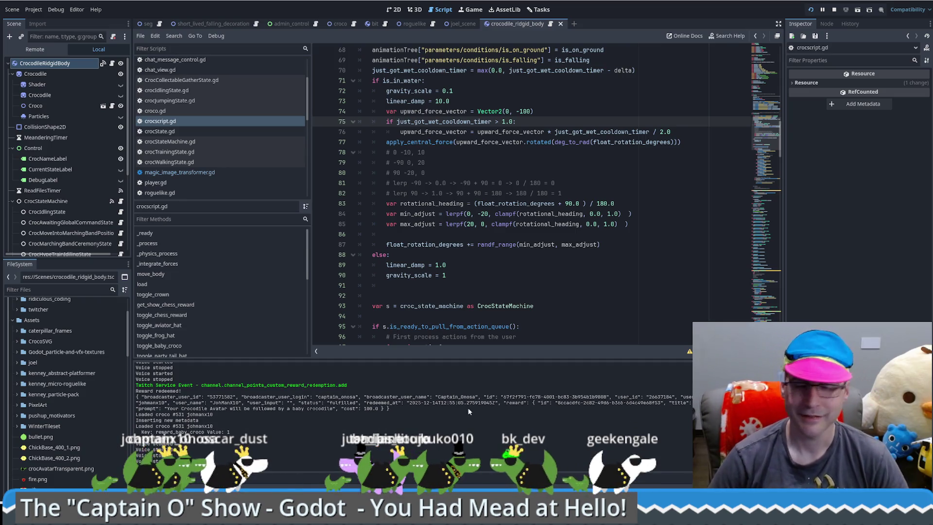
click(608, 282)
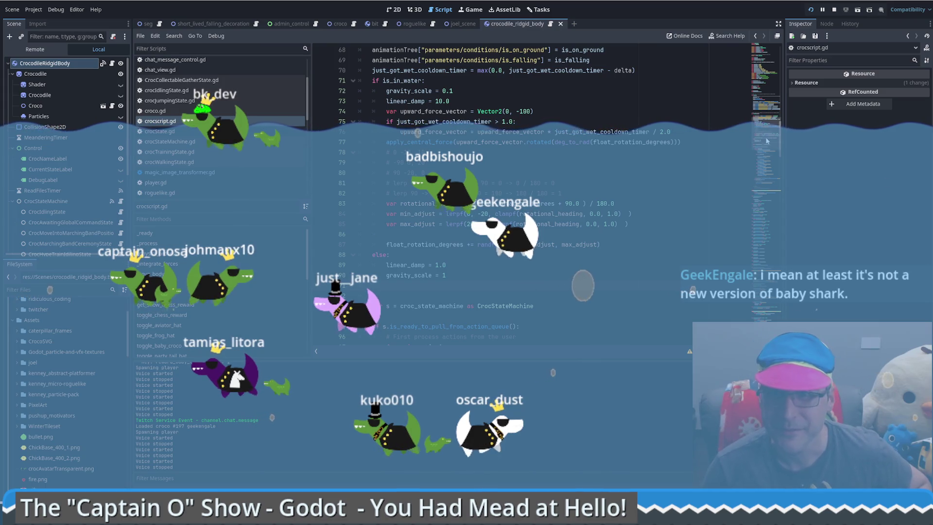
scroll(768, 138, up, 1)
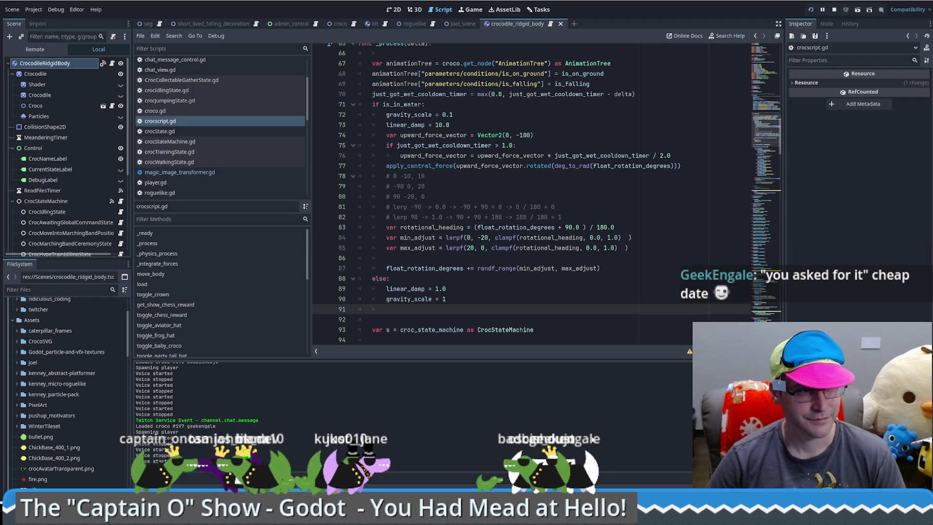
scroll(684, 288, down, 7)
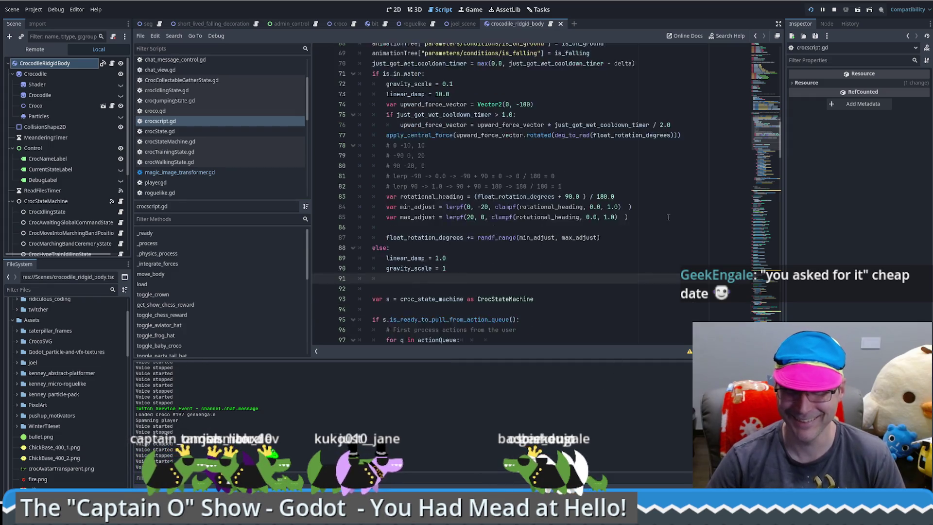
scroll(684, 287, up, 9)
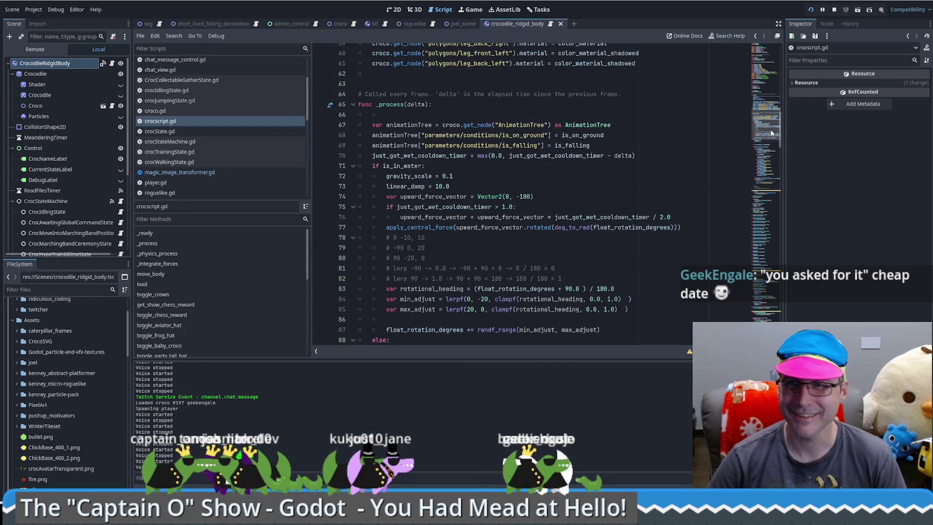
scroll(770, 130, up, 4)
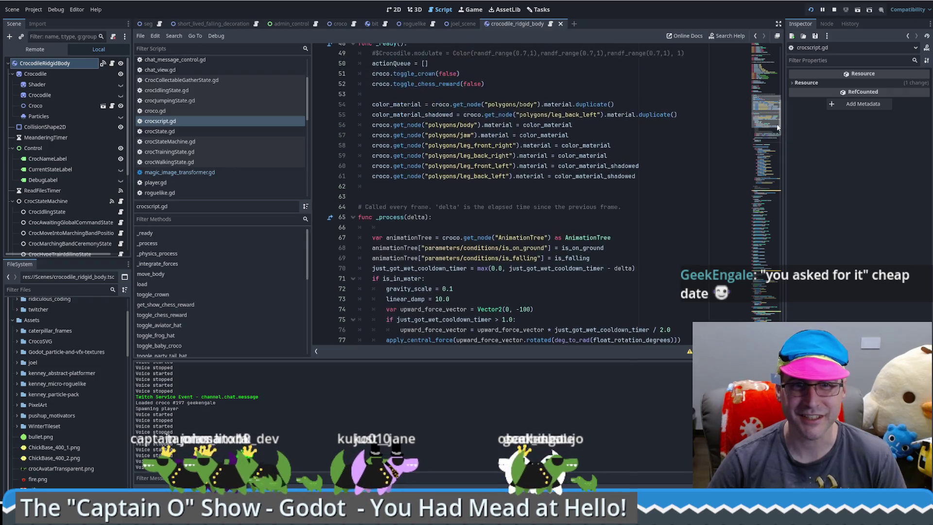
scroll(777, 124, up, 3)
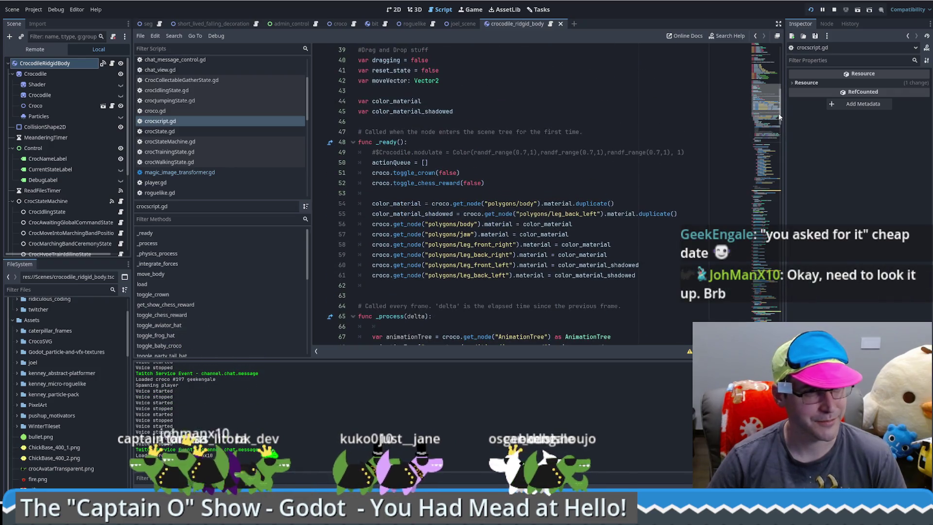
scroll(779, 117, down, 5)
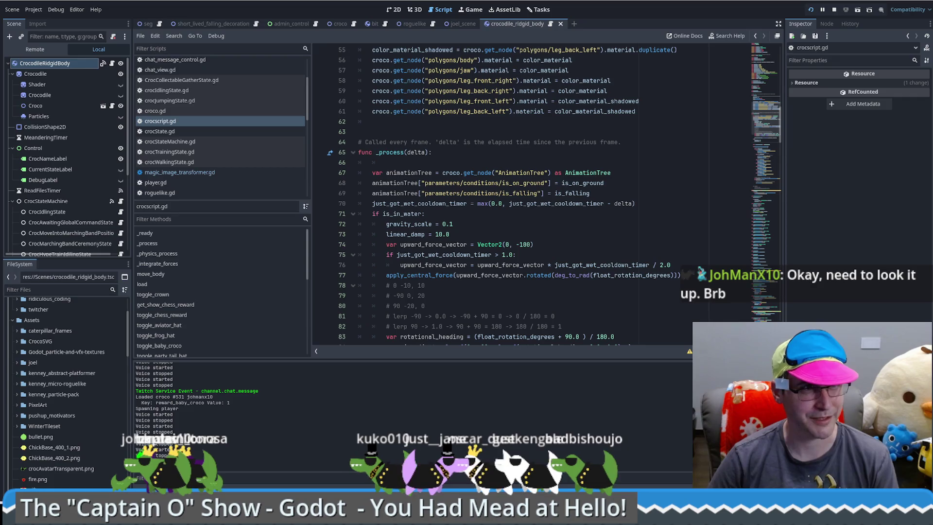
click(632, 203)
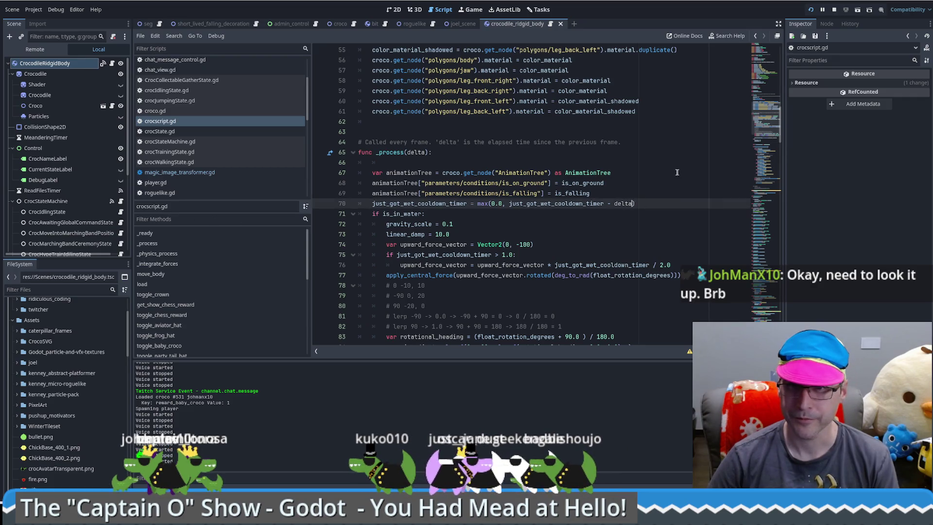
scroll(640, 194, up, 2)
scroll(640, 193, down, 3)
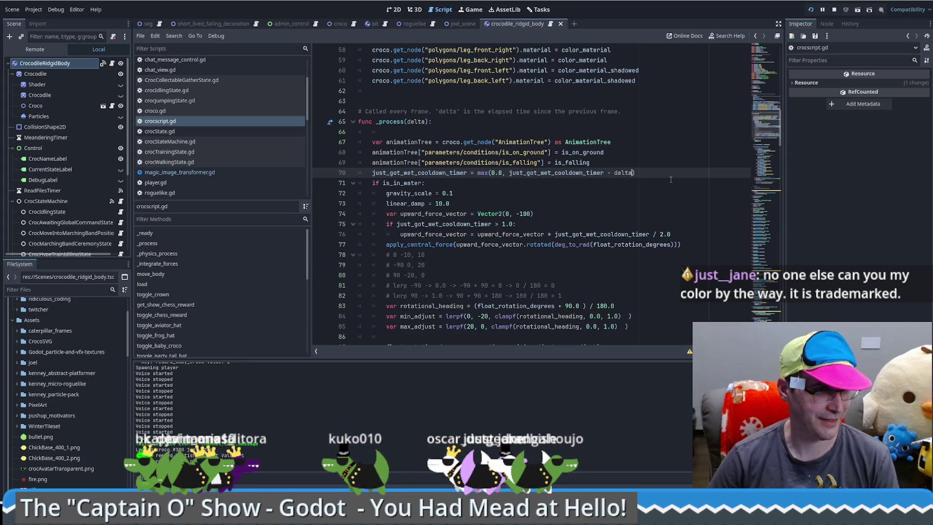
click(689, 173)
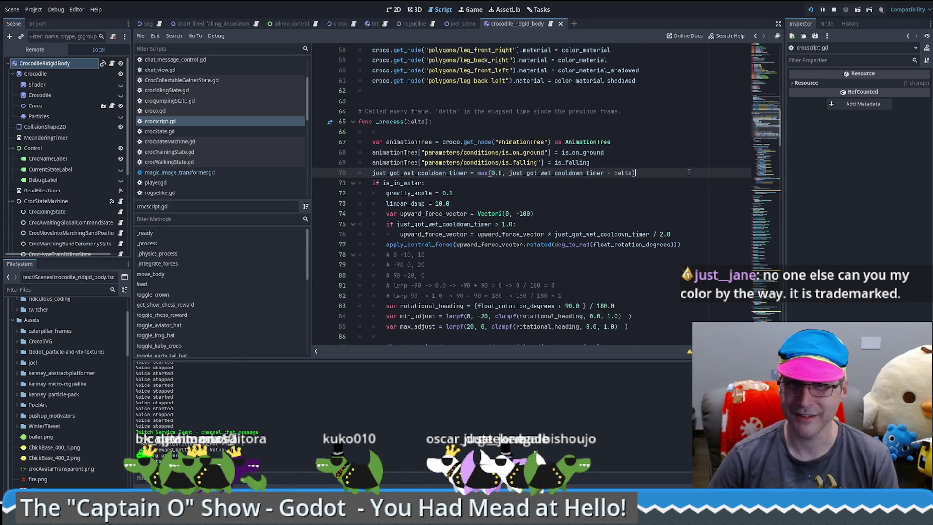
click(670, 156)
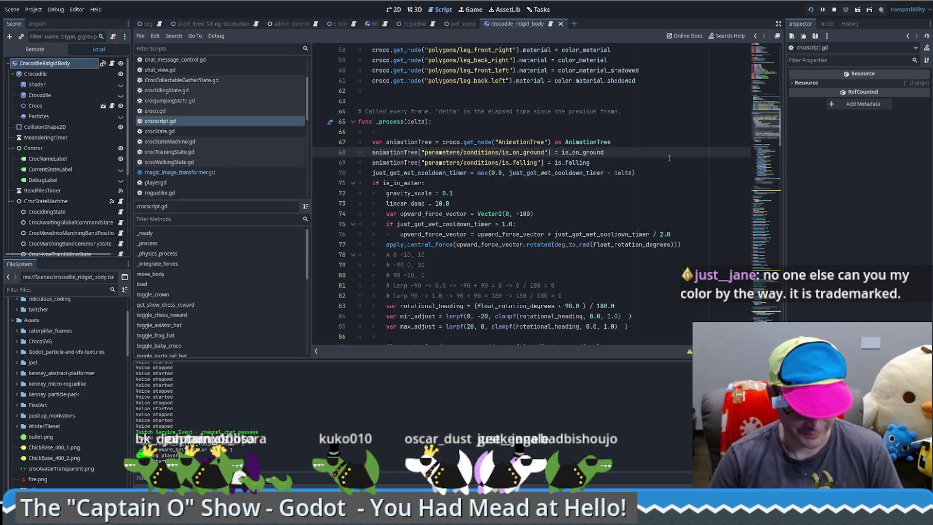
key(ctrl+shift+f)
text(color)
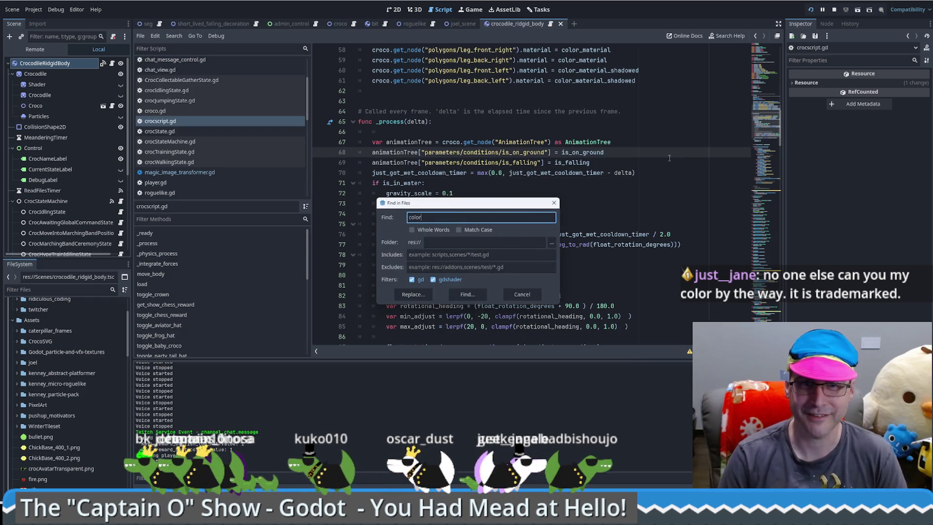
key(Return)
click(209, 413)
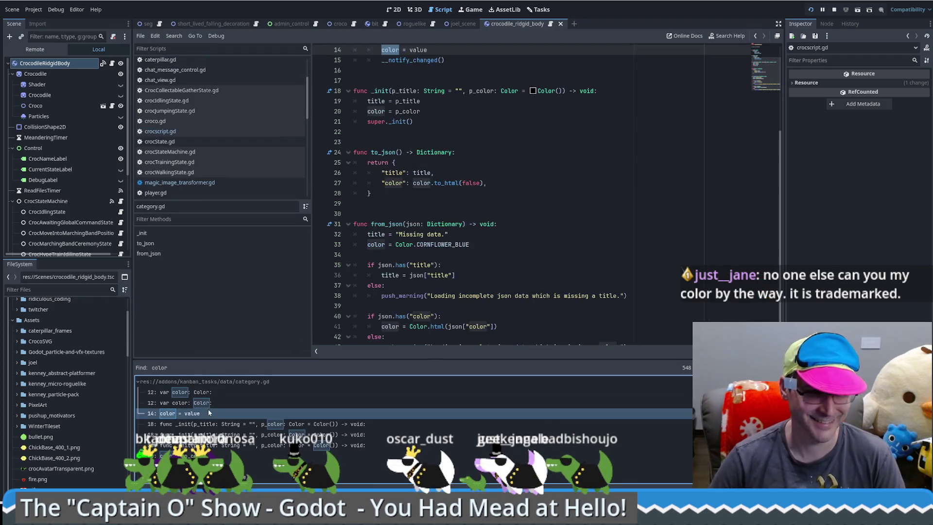
scroll(209, 413, down, 2)
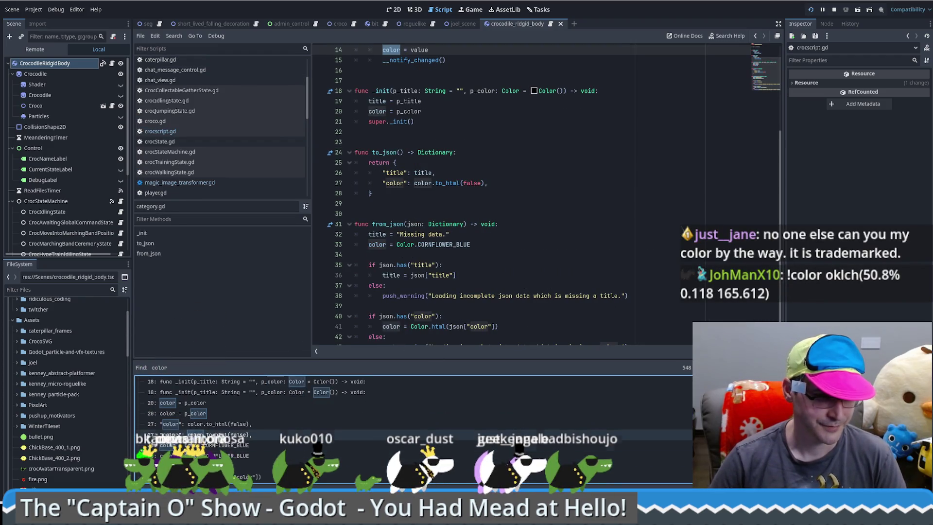
click(225, 425)
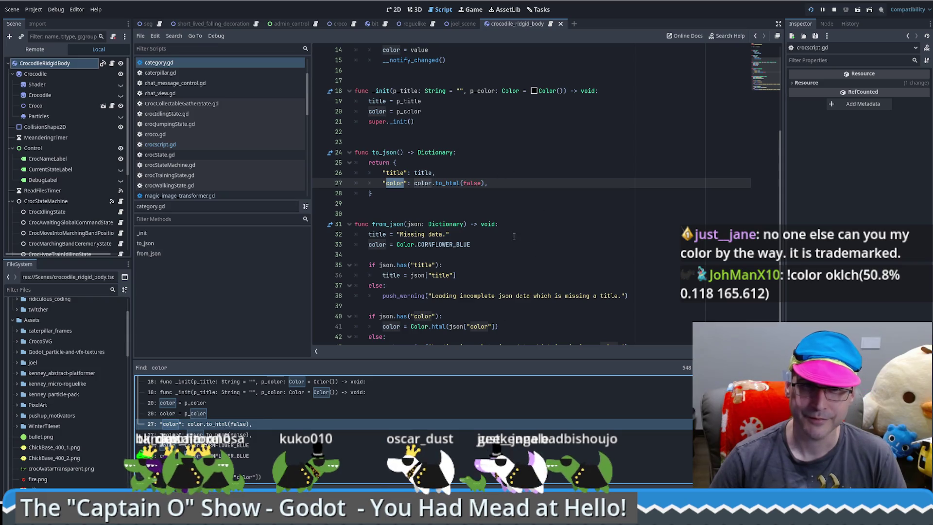
scroll(220, 425, down, 2)
scroll(220, 426, down, 2)
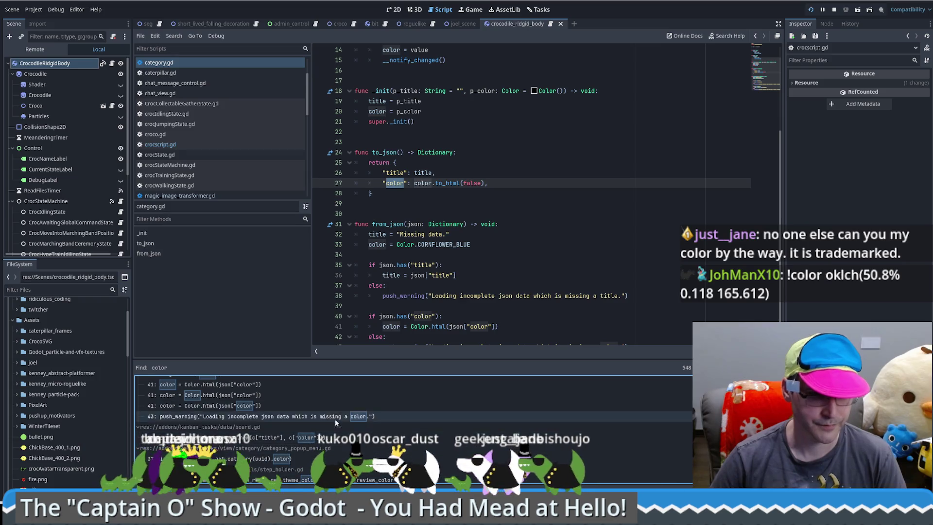
scroll(335, 421, up, 3)
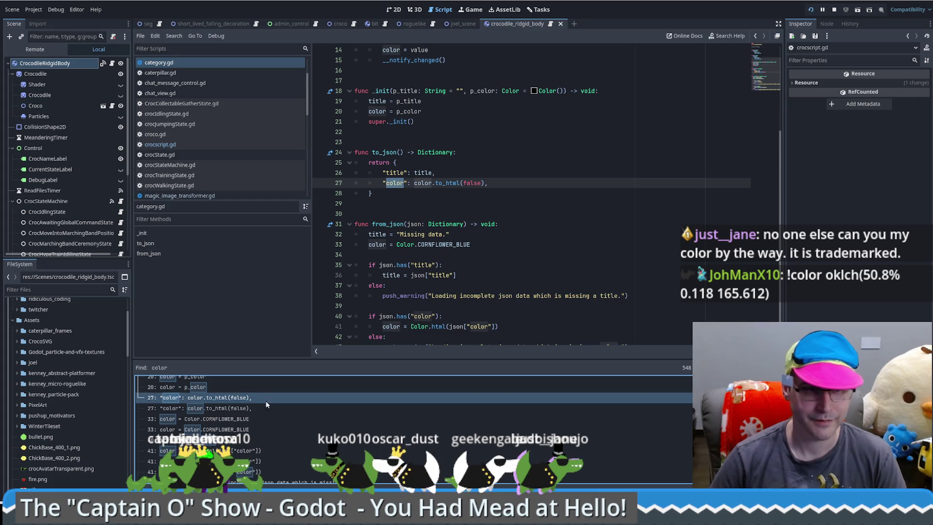
scroll(268, 415, up, 3)
scroll(253, 430, up, 5)
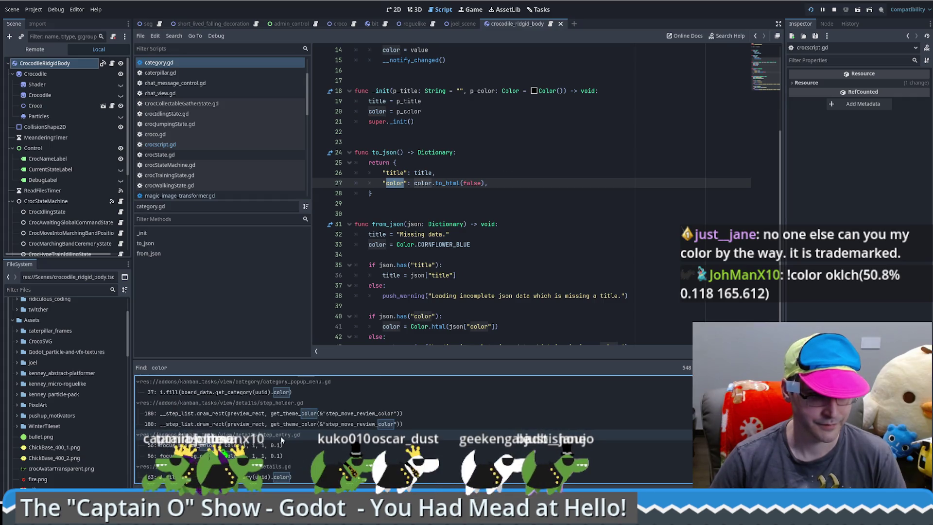
scroll(228, 447, up, 5)
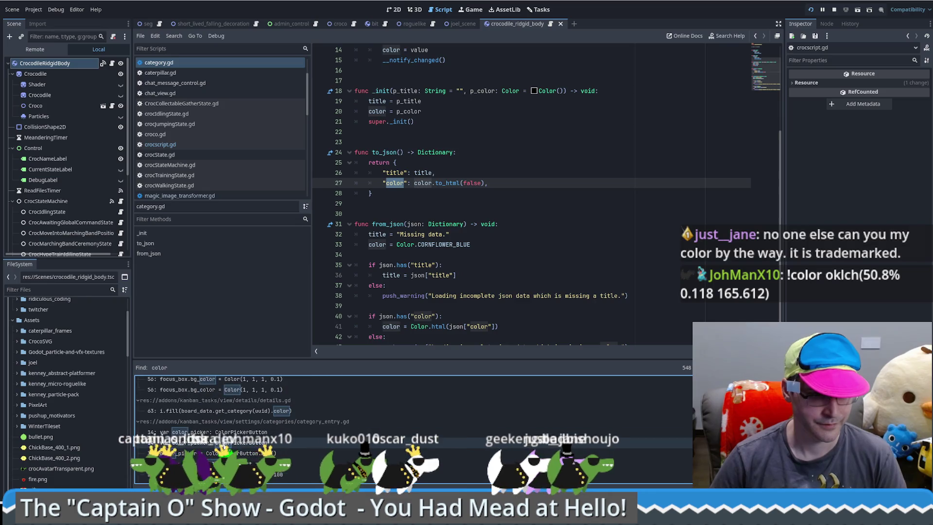
scroll(248, 447, up, 5)
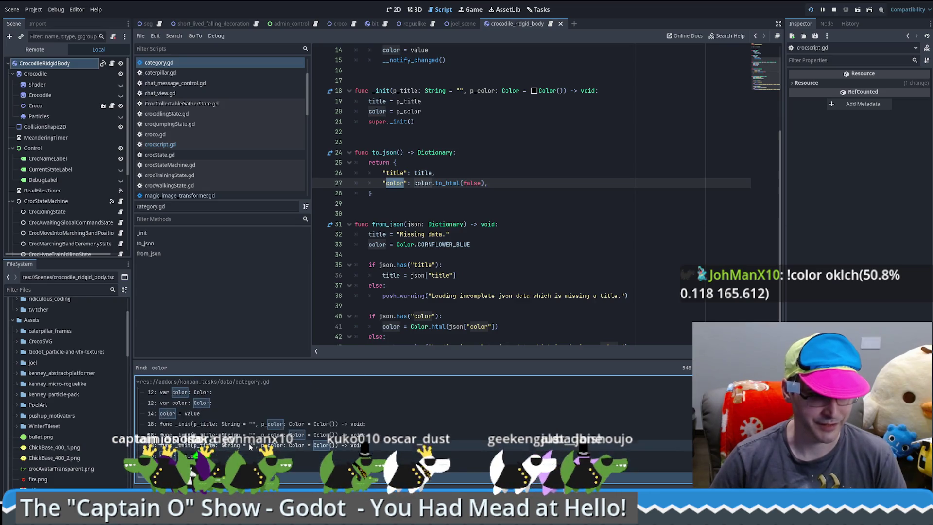
click(139, 381)
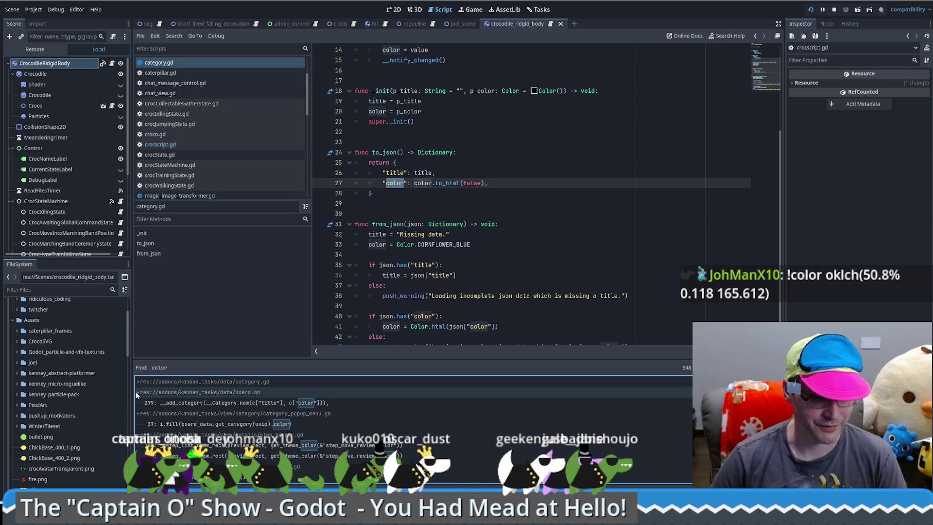
Collapse the kanban_tasks matches: board.gd, category_popup_menu.gd, step_holder.gd, step_entry.gd, stage.gd, plugin.gd
click(137, 392)
click(137, 403)
click(138, 413)
click(137, 424)
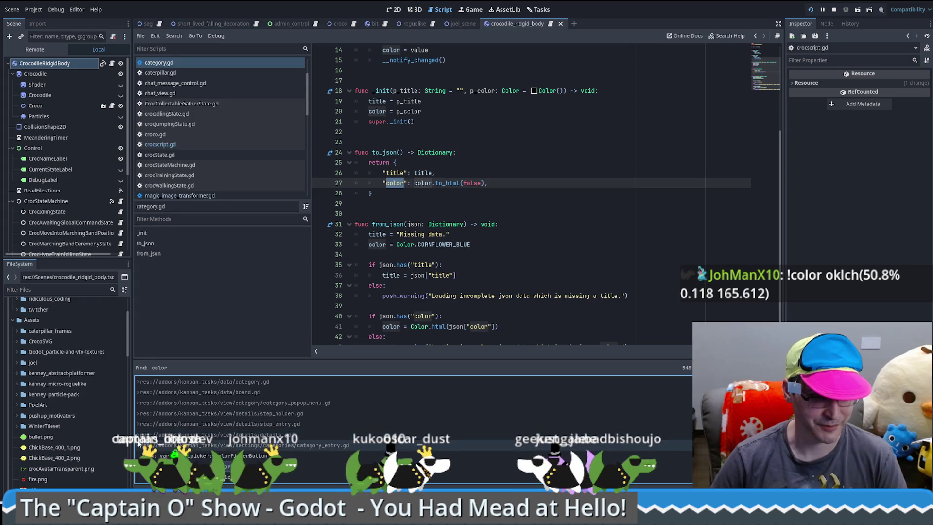
scroll(152, 416, down, 1)
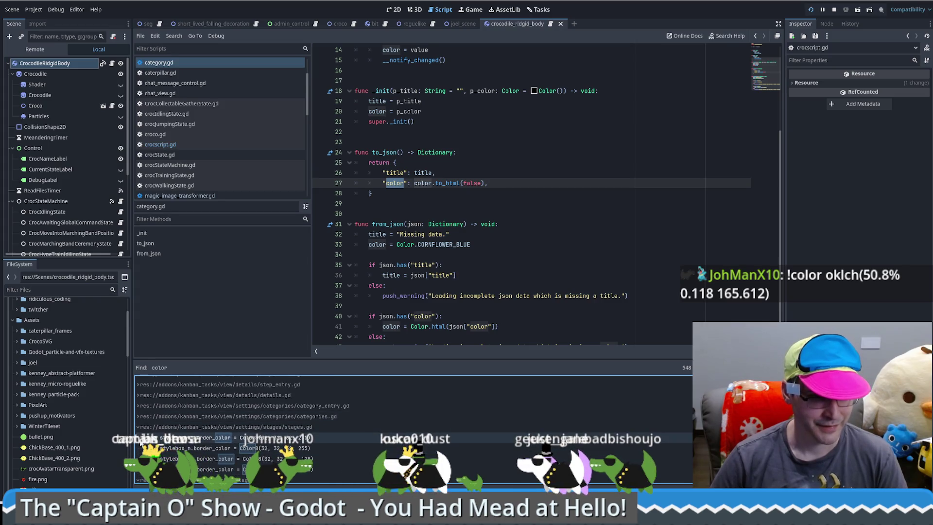
scroll(138, 427, down, 1)
click(139, 427)
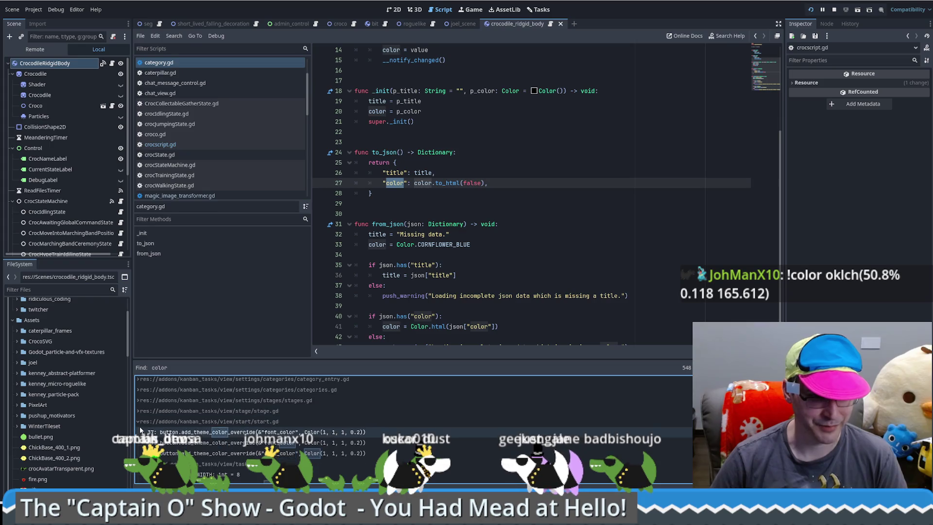
click(139, 443)
Scroll the Find results and open chat_view.gd at its line 16 BBCode color match
scroll(140, 443, down, 1)
scroll(140, 450, down, 1)
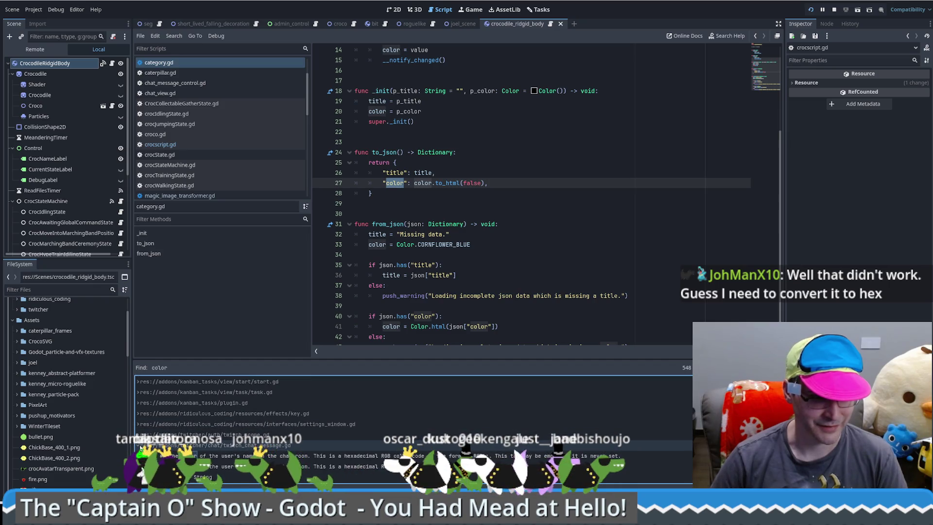
scroll(140, 446, down, 1)
scroll(139, 445, down, 2)
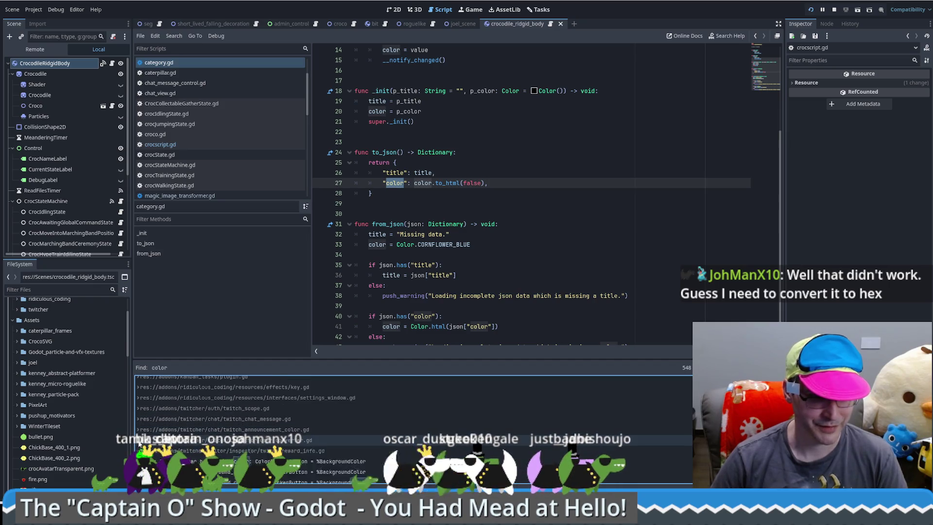
scroll(139, 447, down, 1)
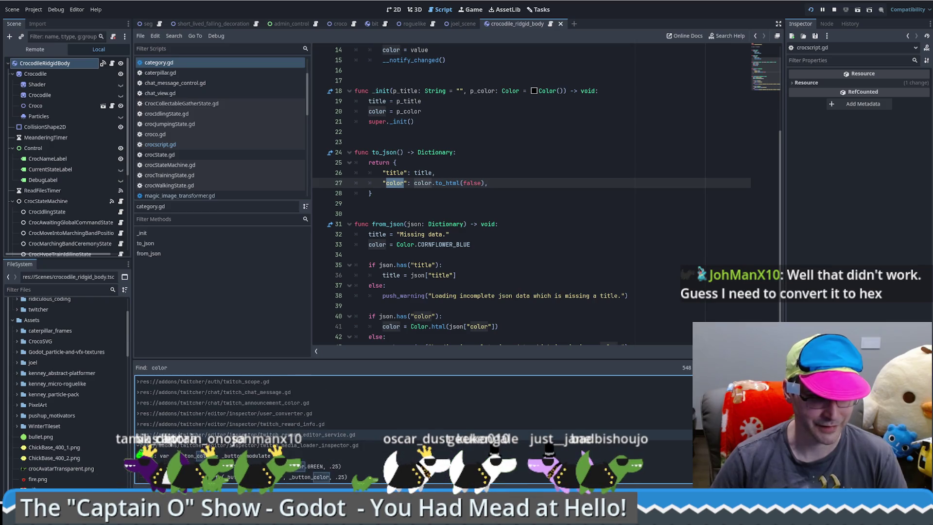
scroll(140, 448, down, 2)
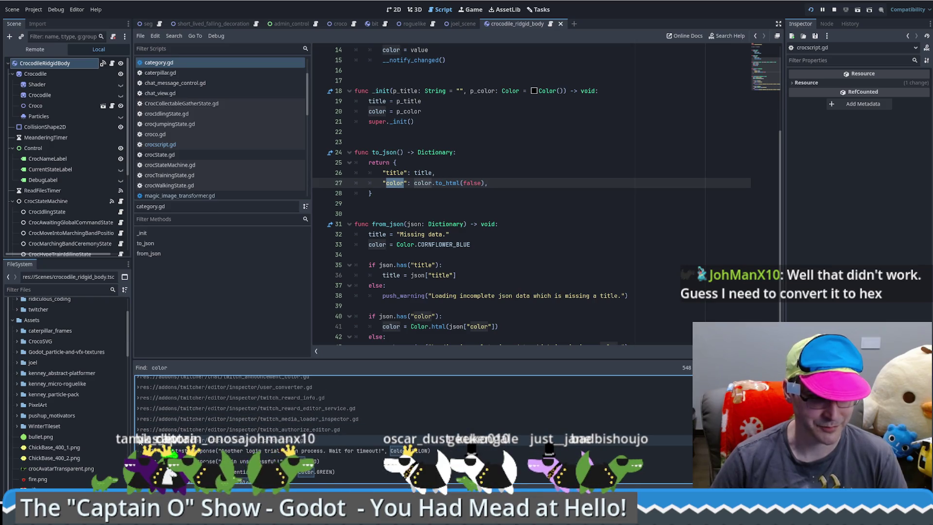
scroll(139, 445, down, 1)
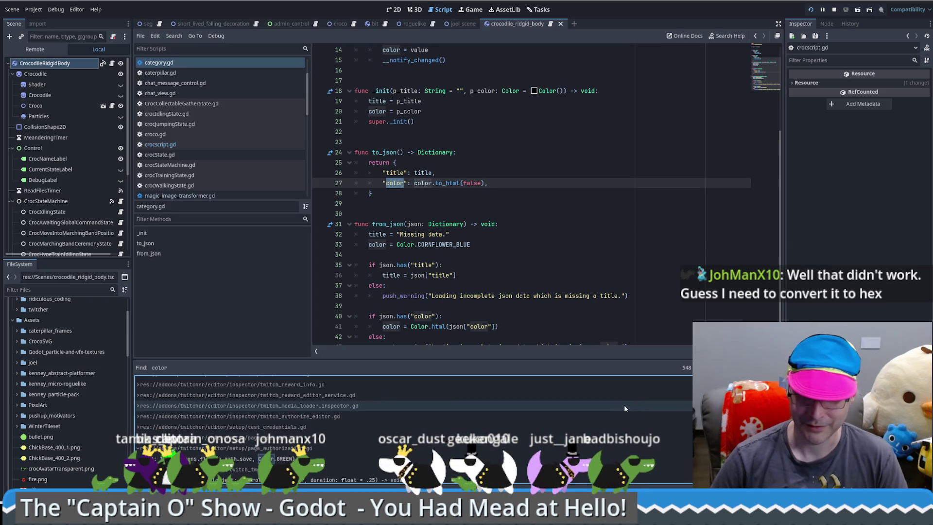
scroll(243, 428, down, 15)
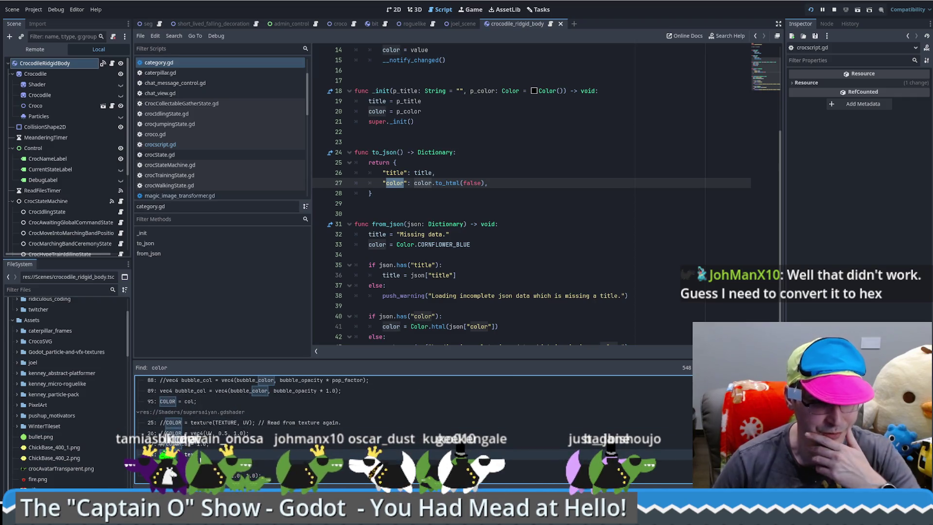
scroll(340, 423, up, 1)
scroll(223, 461, up, 5)
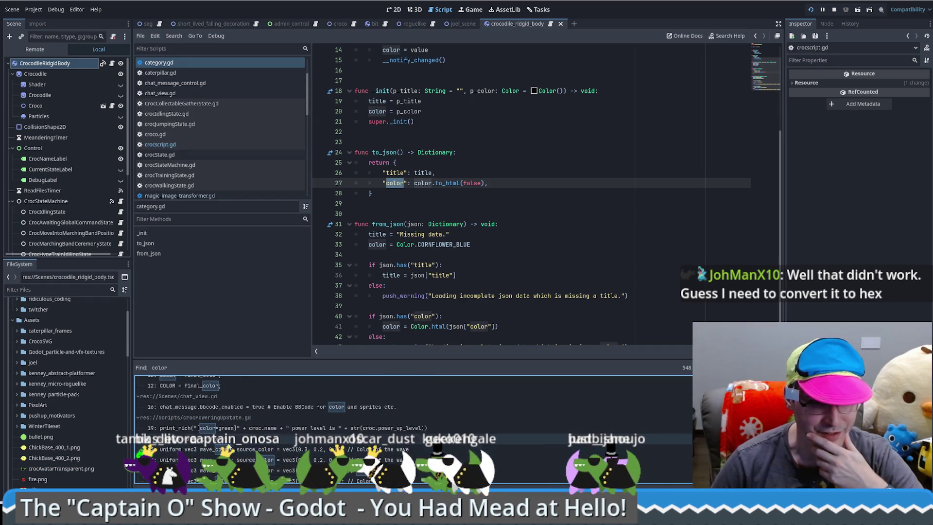
scroll(222, 430, up, 1)
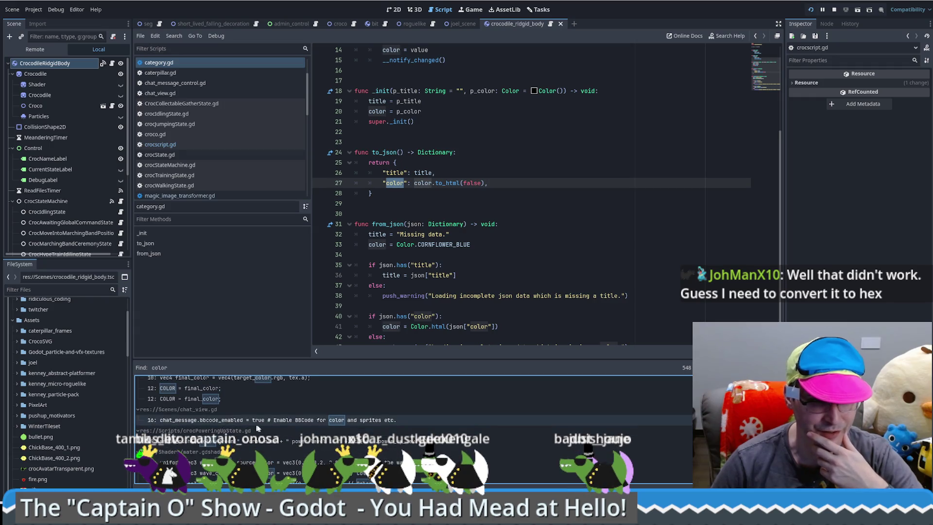
click(275, 423)
scroll(262, 435, up, 3)
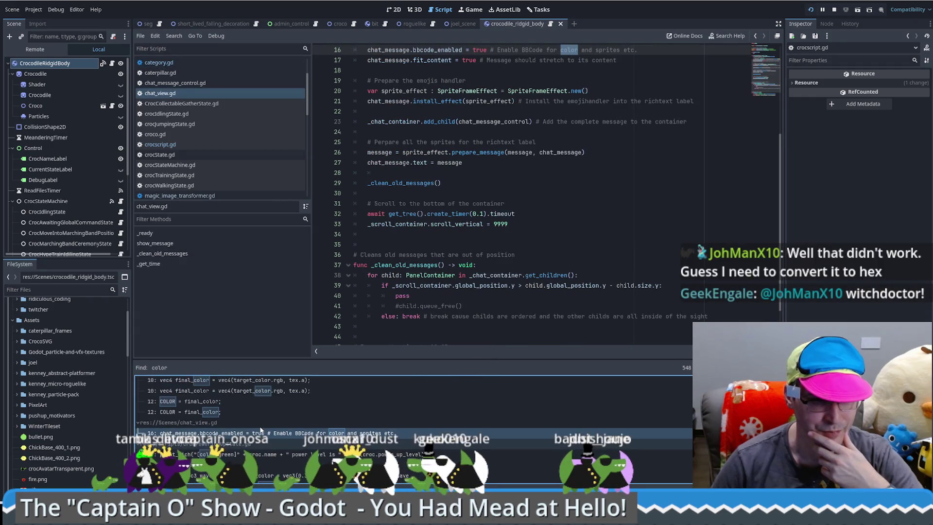
Inspect the color match in crocodile_ridgid_body.gdshader
click(253, 444)
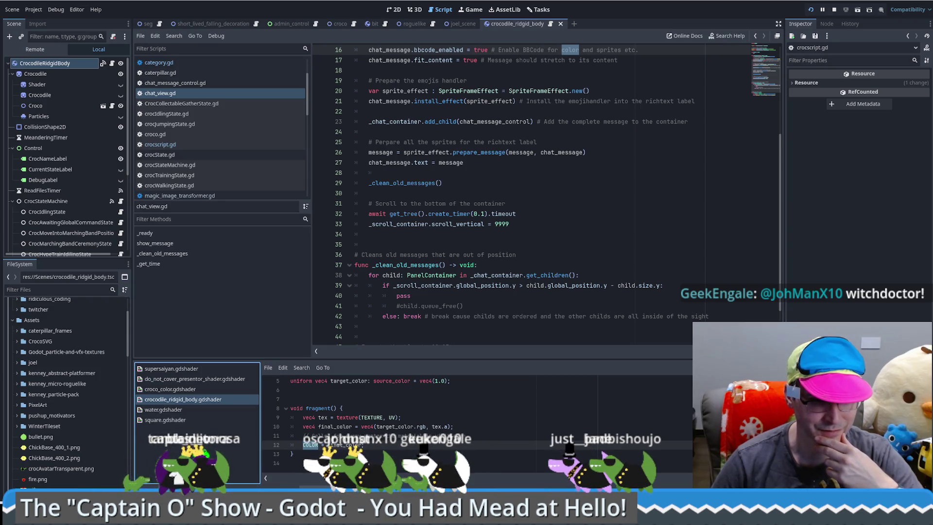
scroll(272, 428, down, 5)
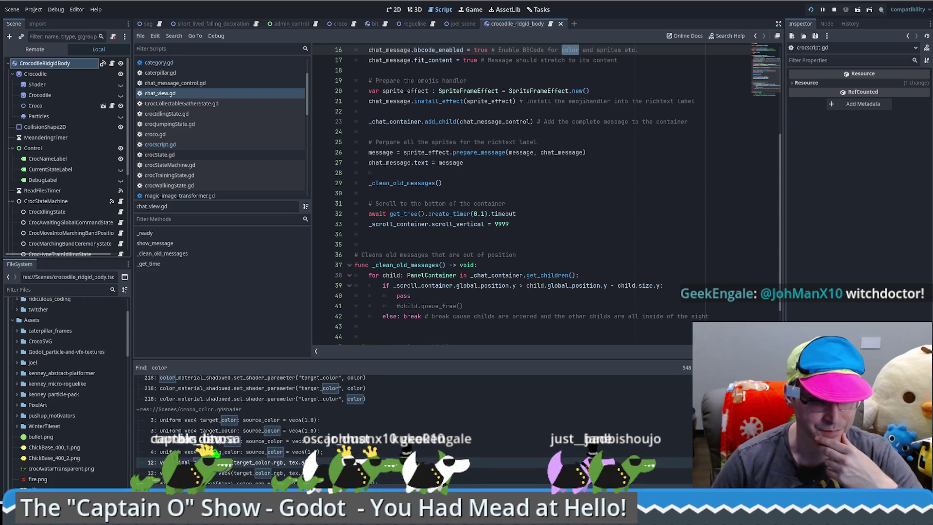
scroll(228, 421, up, 3)
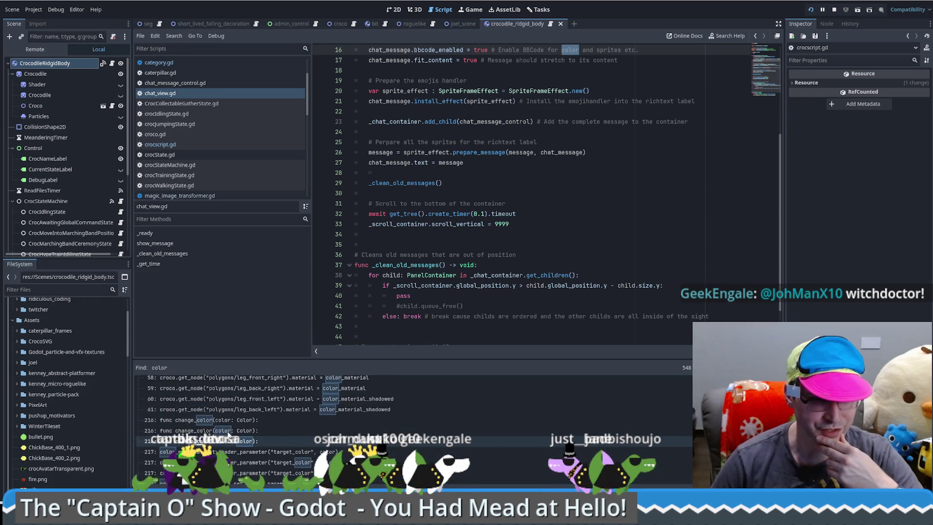
scroll(224, 432, up, 4)
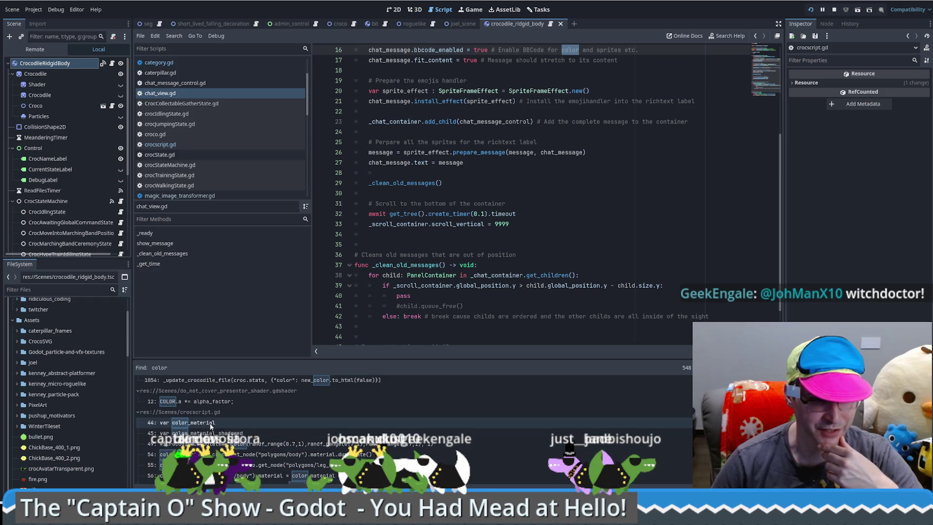
Jump to crocscript.gd's color_material declaration on line 44, then change_color on line 216
click(211, 423)
scroll(206, 432, down, 3)
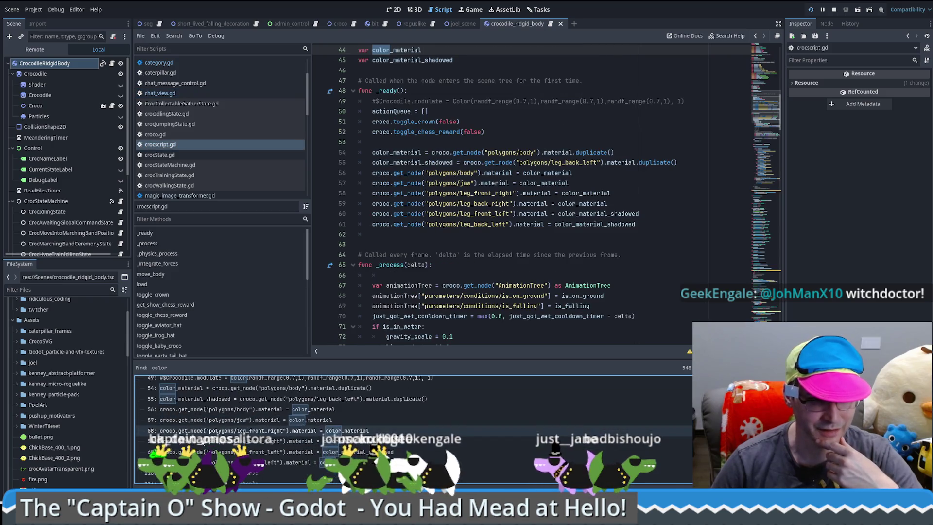
scroll(204, 440, down, 2)
click(209, 446)
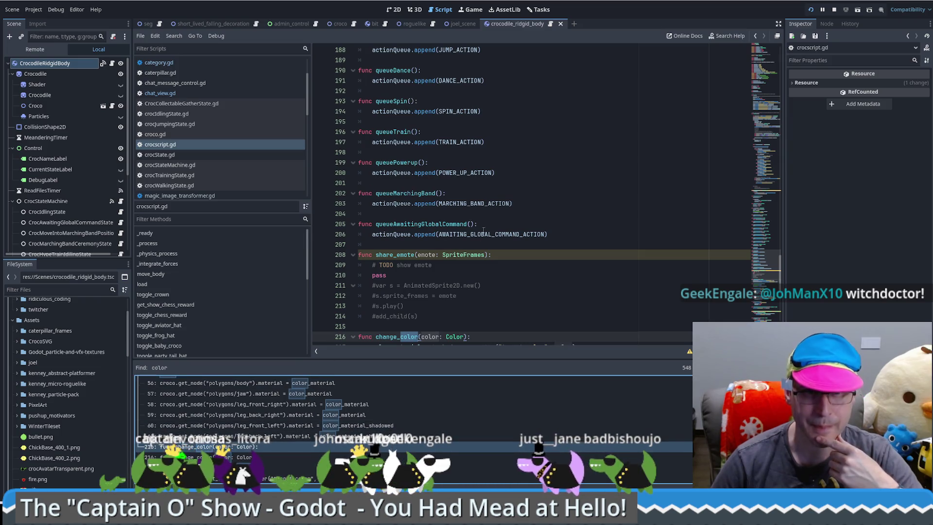
scroll(502, 244, down, 4)
Search the whole project for change_color with Find in Files (Ctrl+Shift+F)
click(400, 214)
key(ctrl+shift+f)
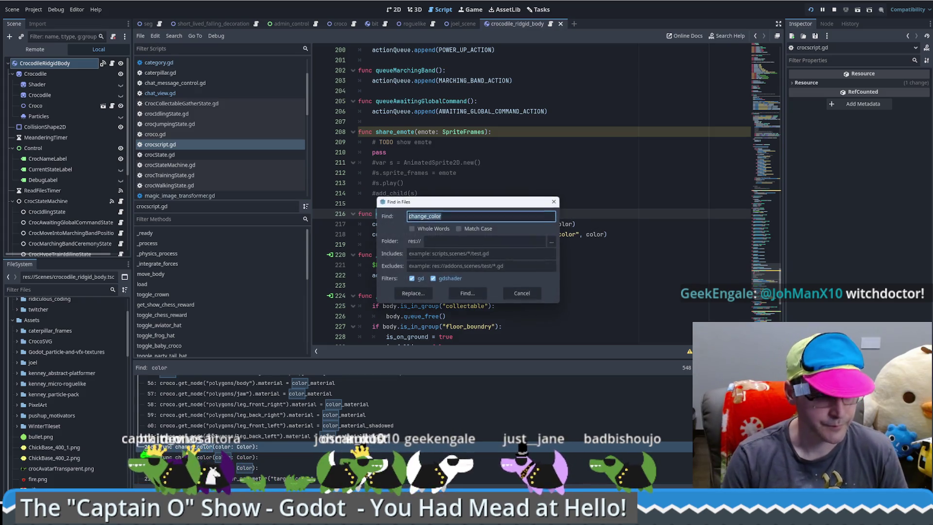
key(Return)
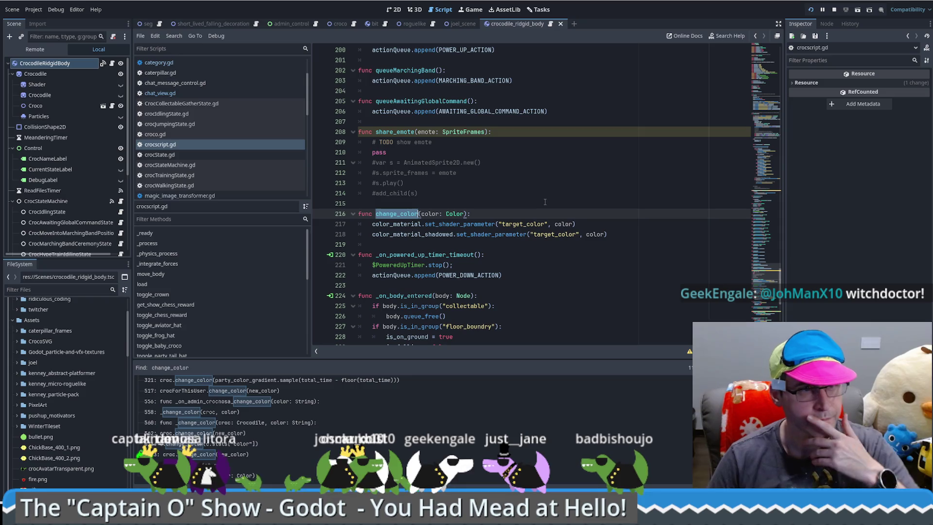
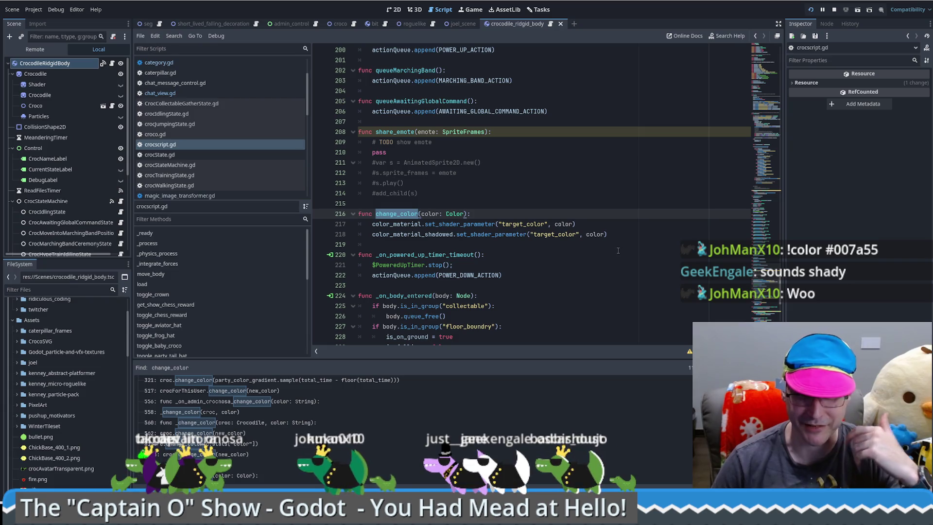
Open the seg.gd match at line 562 and select the _change_color name on line 560
scroll(260, 428, up, 2)
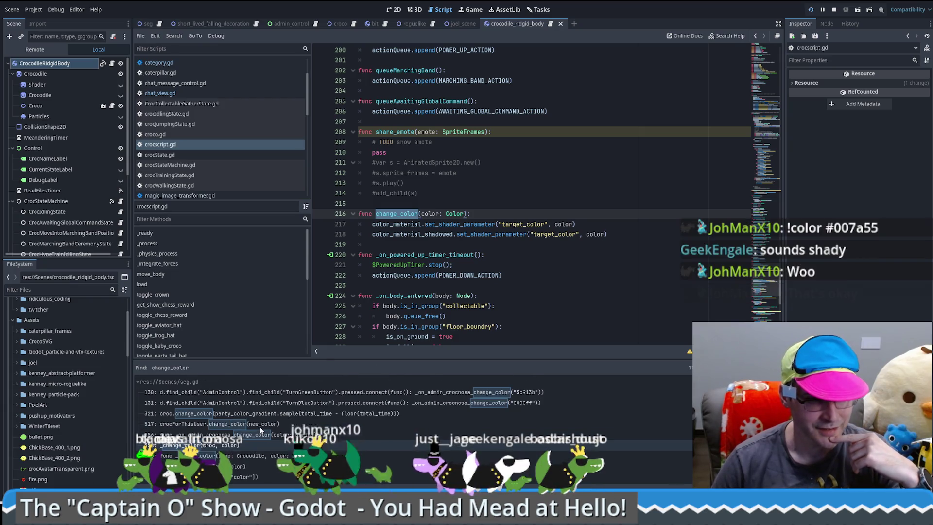
scroll(261, 430, down, 1)
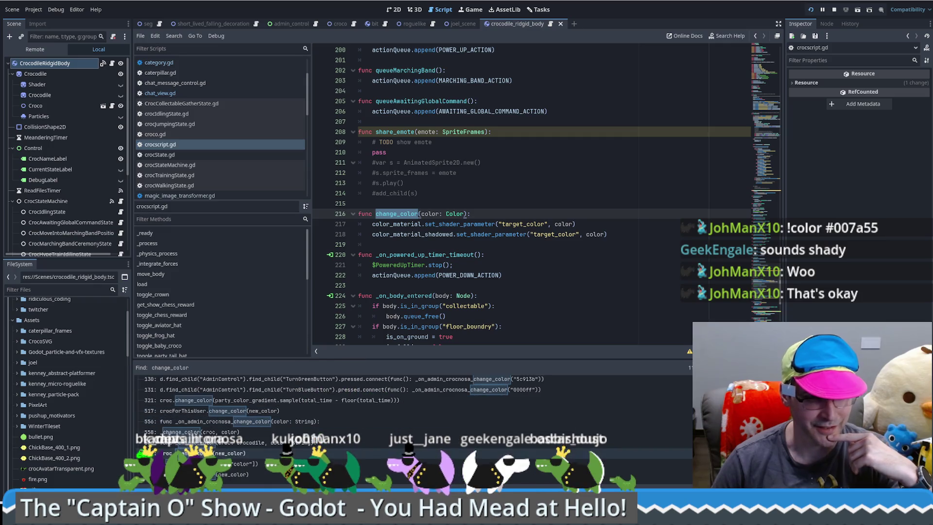
click(243, 453)
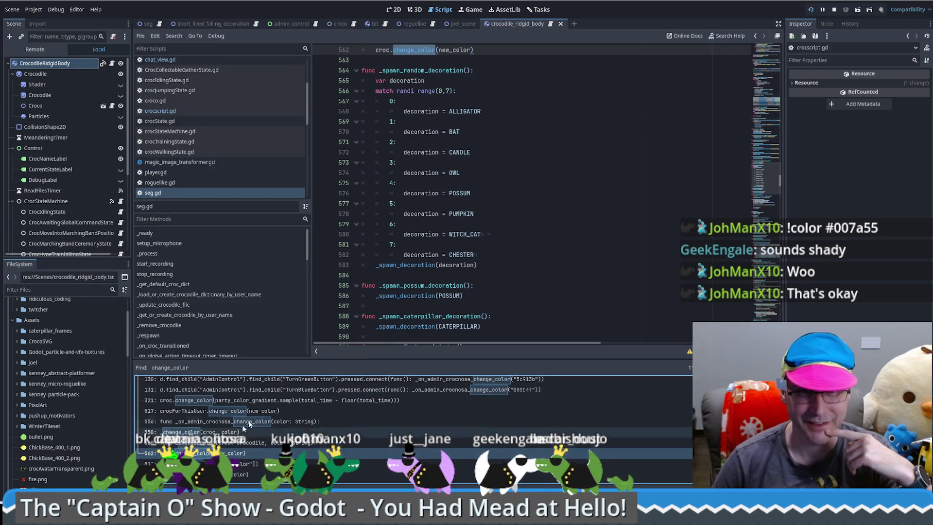
scroll(528, 179, up, 5)
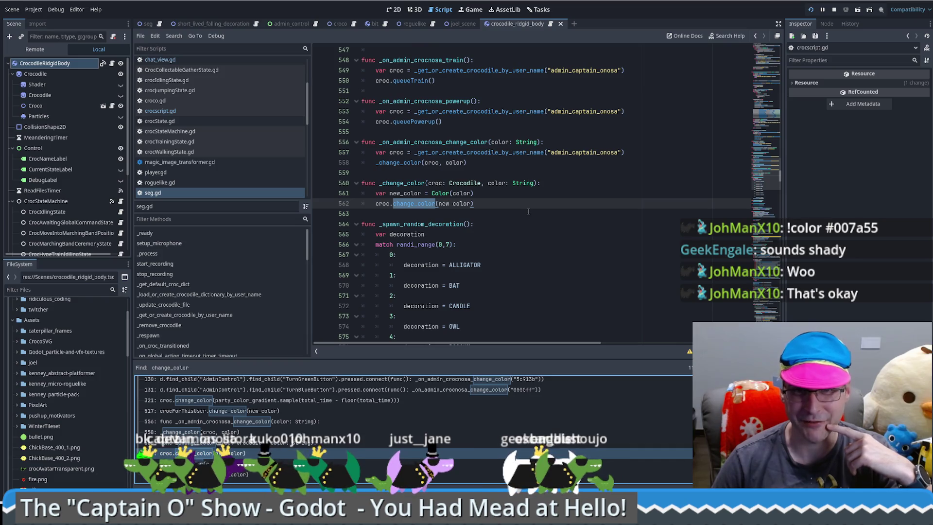
click(507, 203)
key(Up)
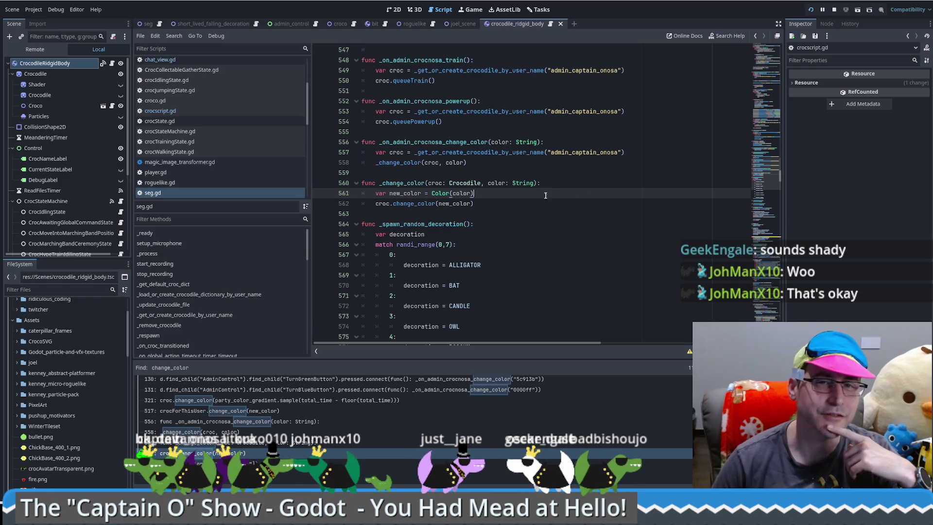
click(564, 179)
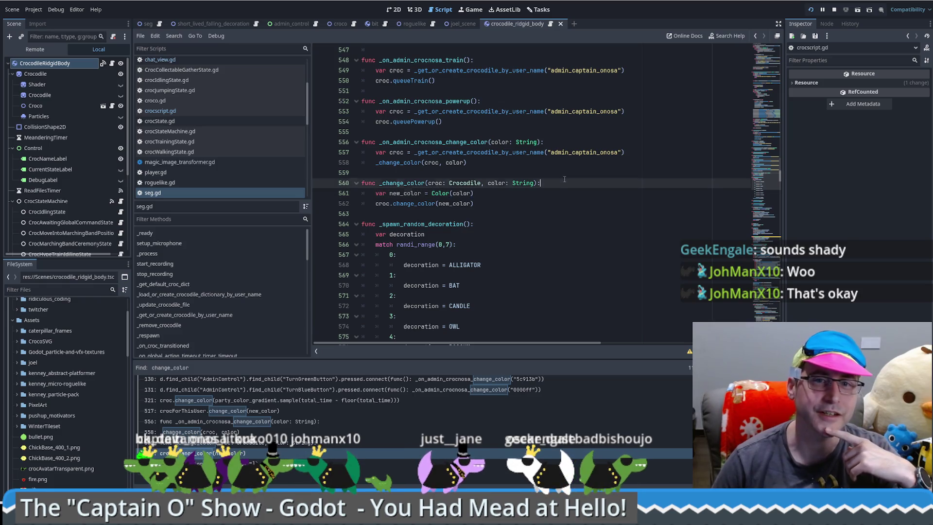
double_click(403, 183)
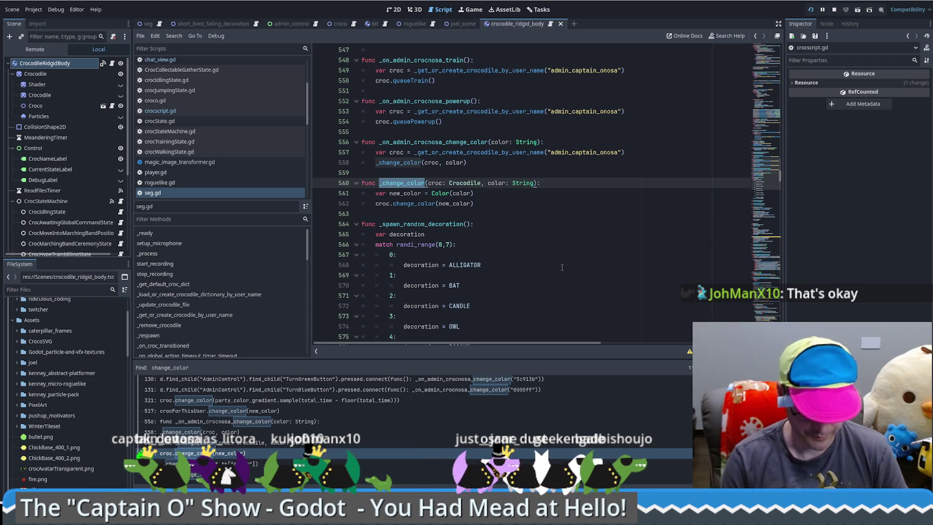
Search the whole project for _change_color and review its matches on lines 130, 556 and 558
key(ctrl+shift+f)
key(Return)
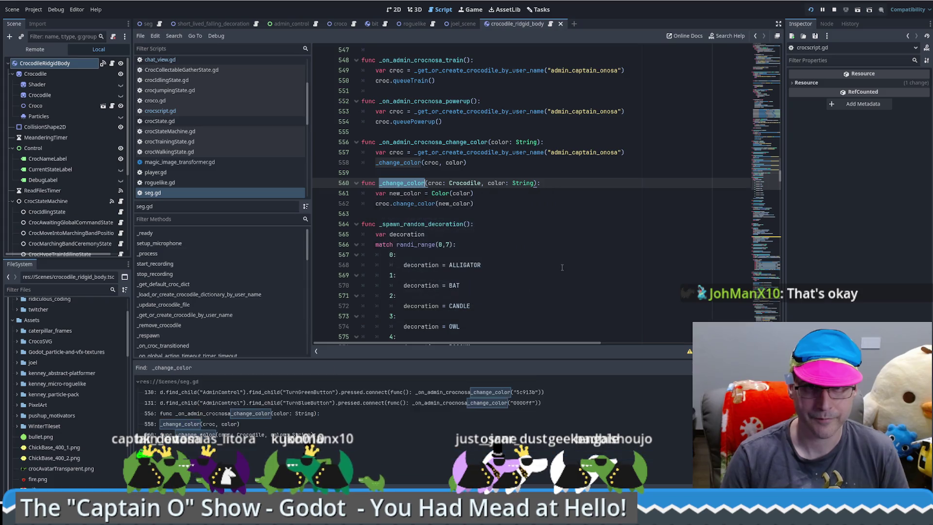
click(260, 414)
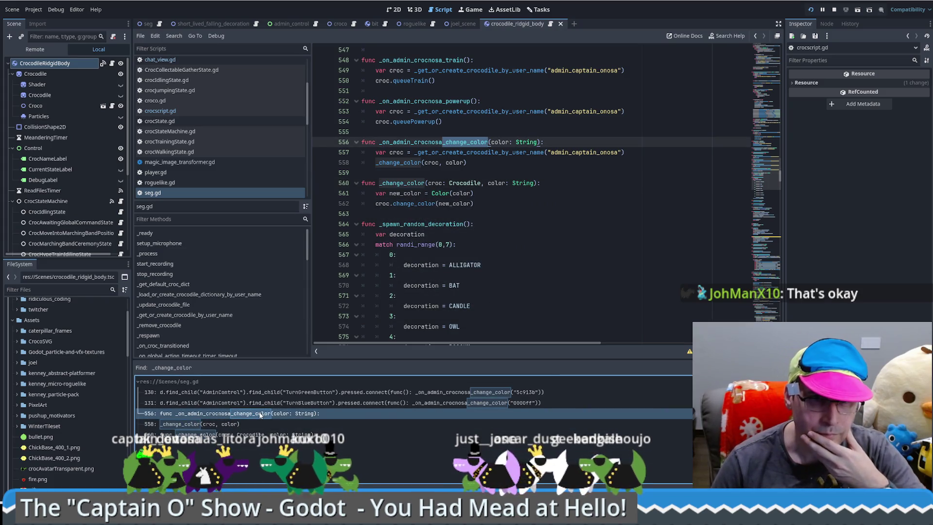
click(210, 424)
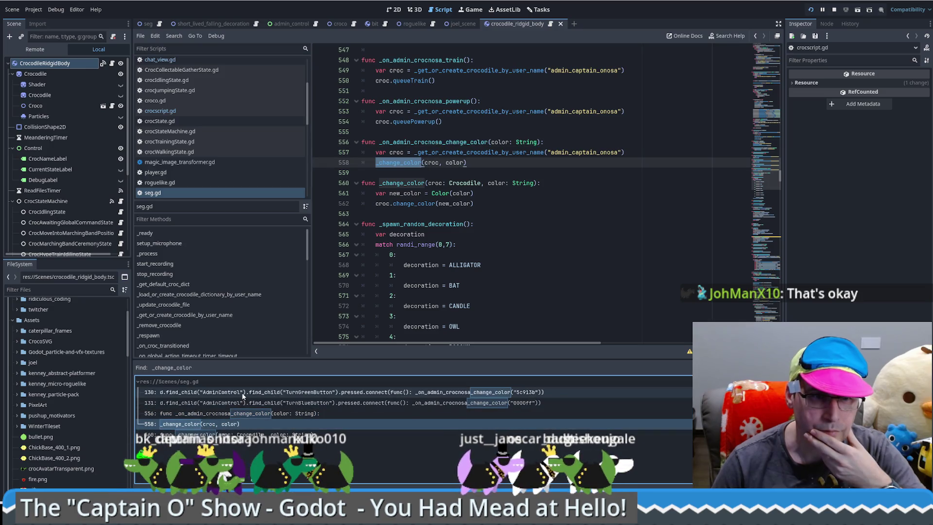
click(253, 392)
click(218, 413)
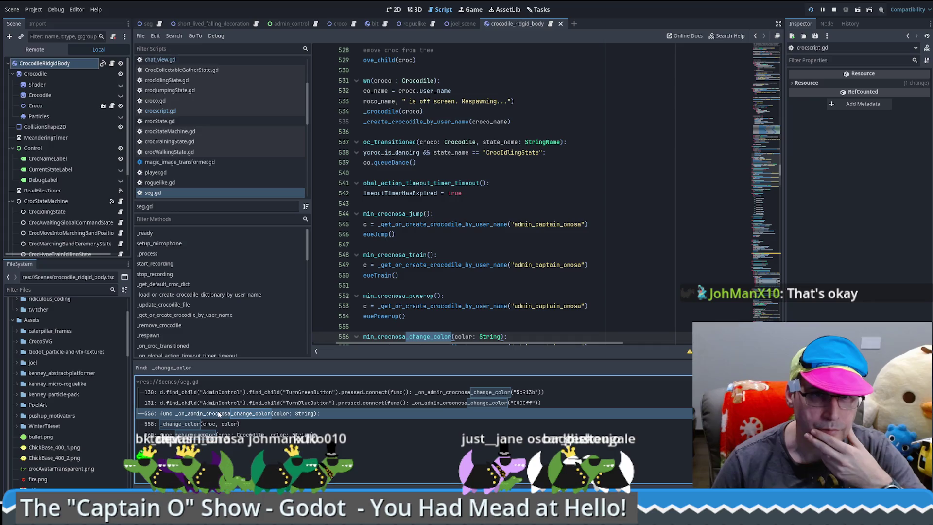
click(211, 425)
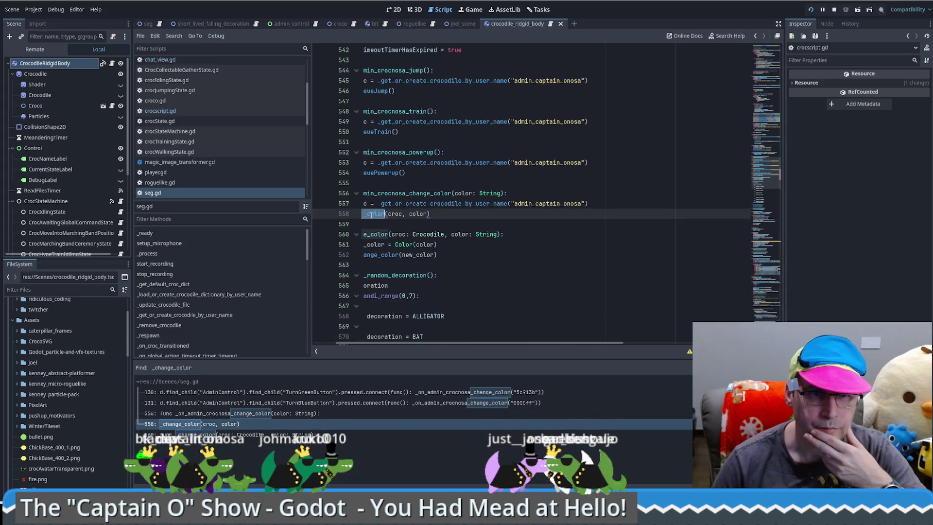
click(504, 213)
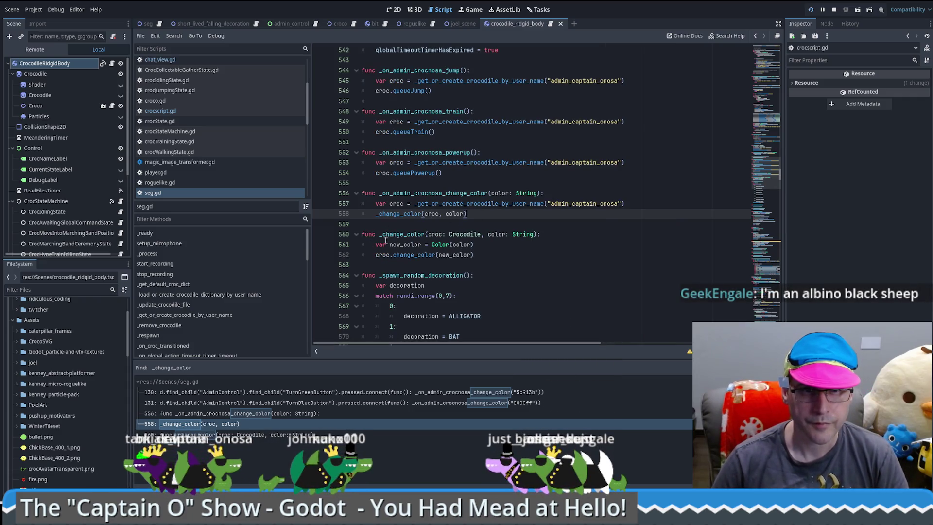
key(ctrl+f)
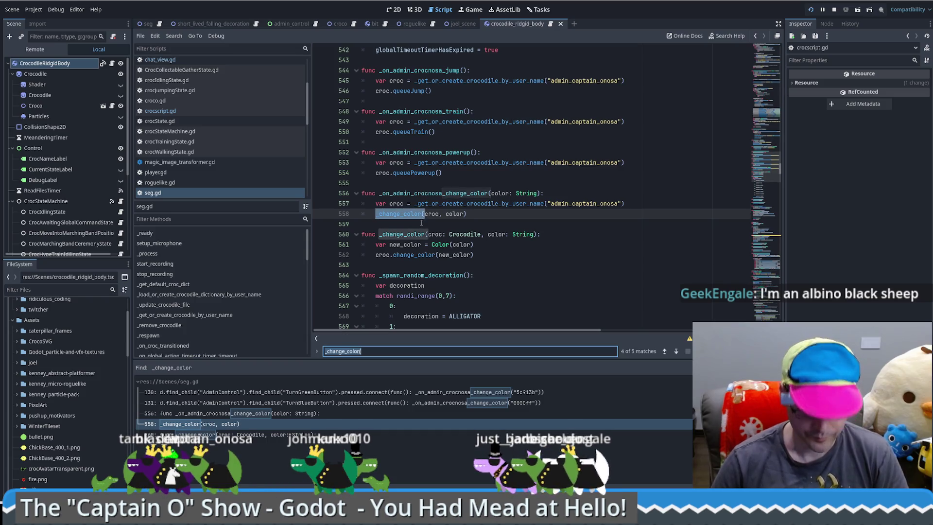
Cycle through the in-script _change_color matches down to line 558
key(Return)
key(Return)
key(Return)
key(Return)
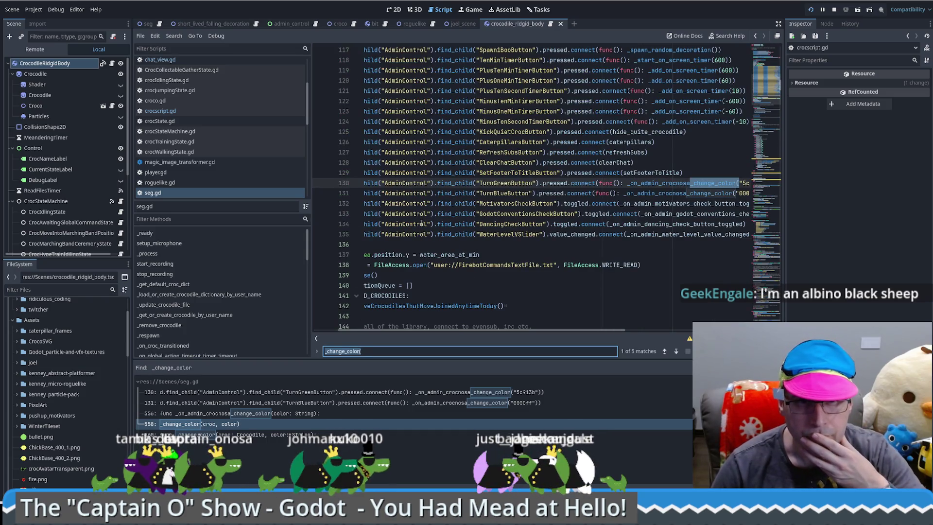
key(Return)
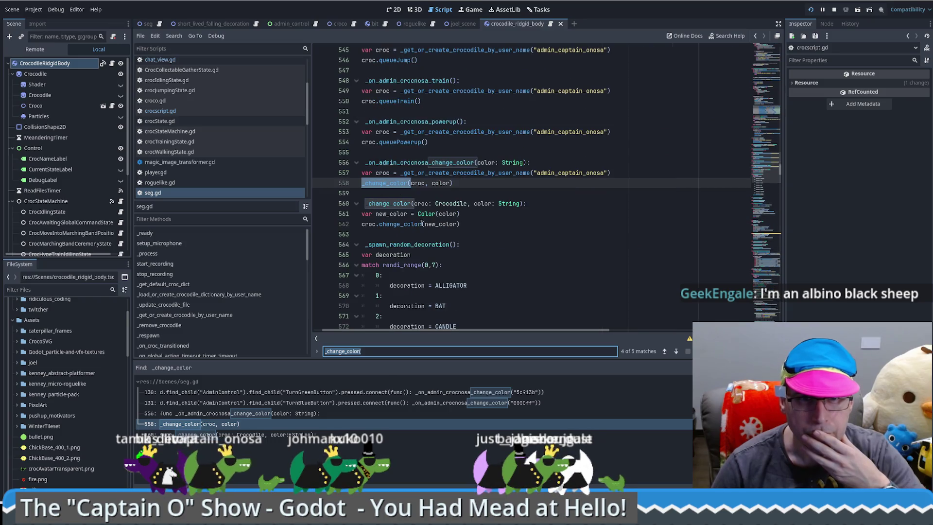
key(Return)
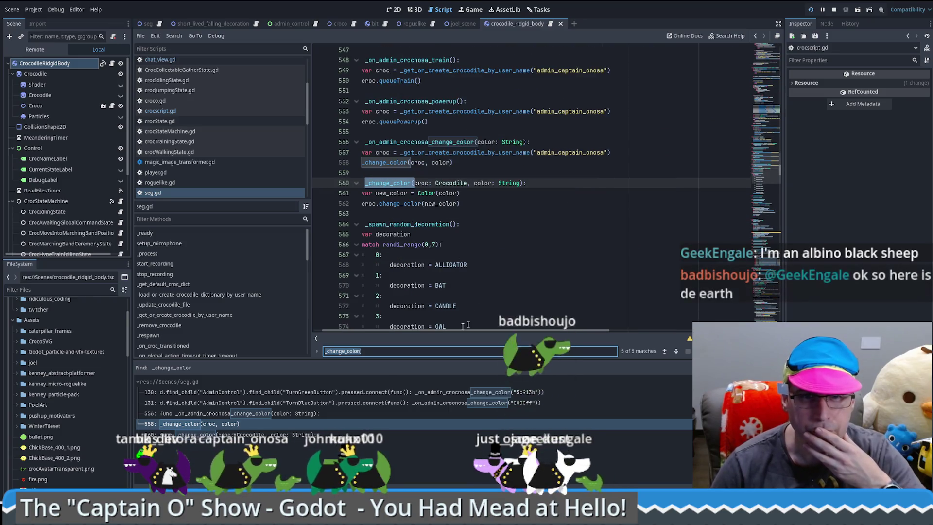
scroll(501, 224, left, 1)
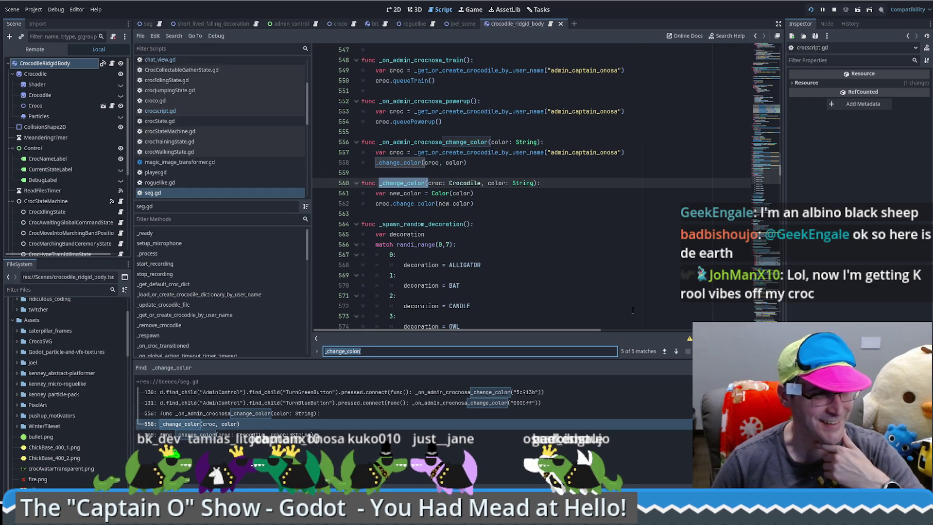
Jump to change_color's definition in crocscript.gd and open the Color class reference
scroll(636, 296, down, 2)
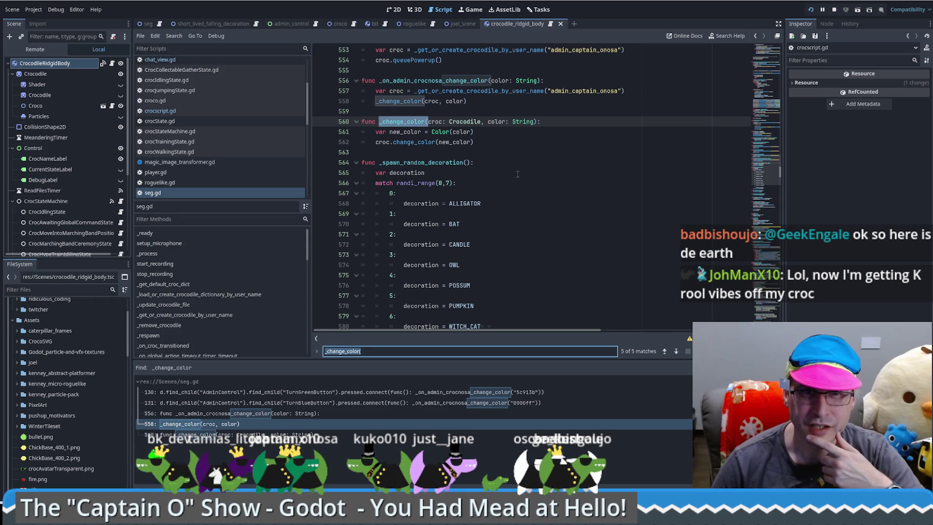
ctrl+click(414, 173)
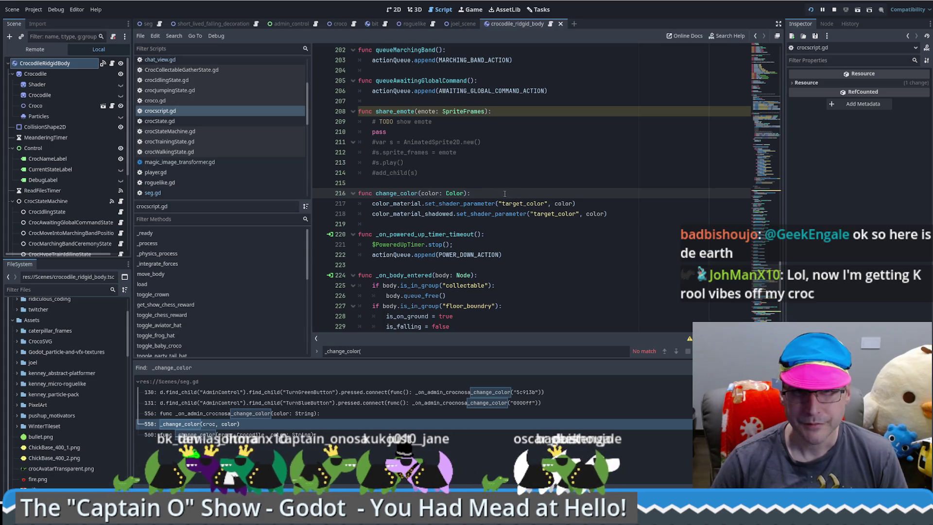
ctrl+click(455, 193)
Go back to crocscript.gd's change_color, then reopen seg.gd at the _change_color definition on line 560
scroll(540, 251, down, 5)
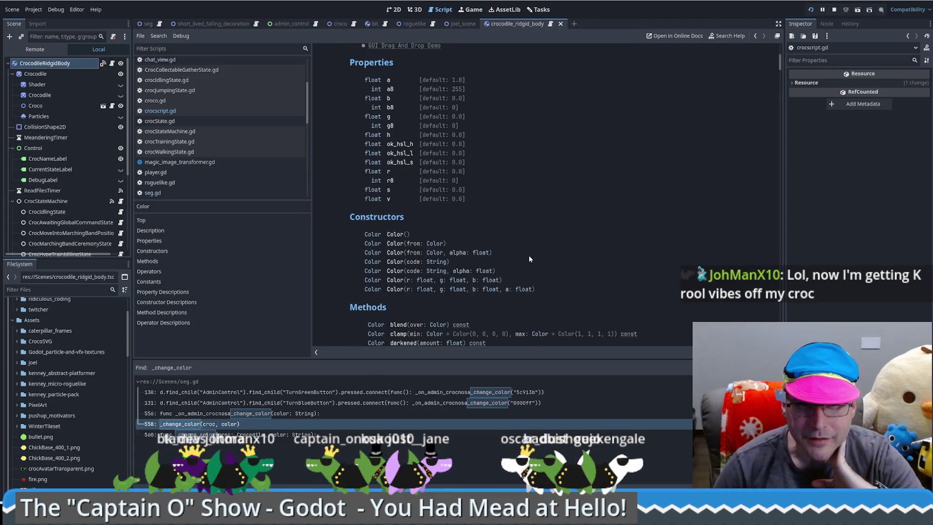
scroll(529, 255, down, 3)
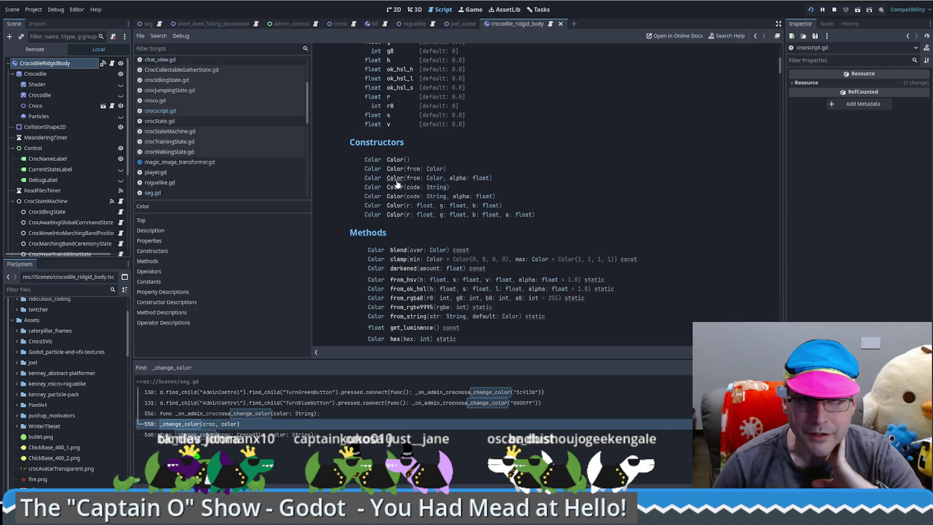
scroll(469, 208, down, 4)
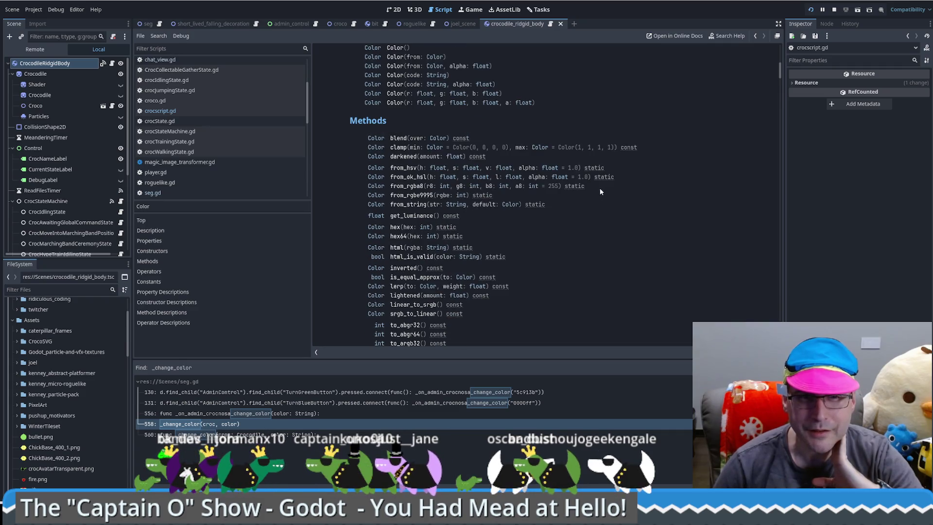
scroll(524, 274, down, 3)
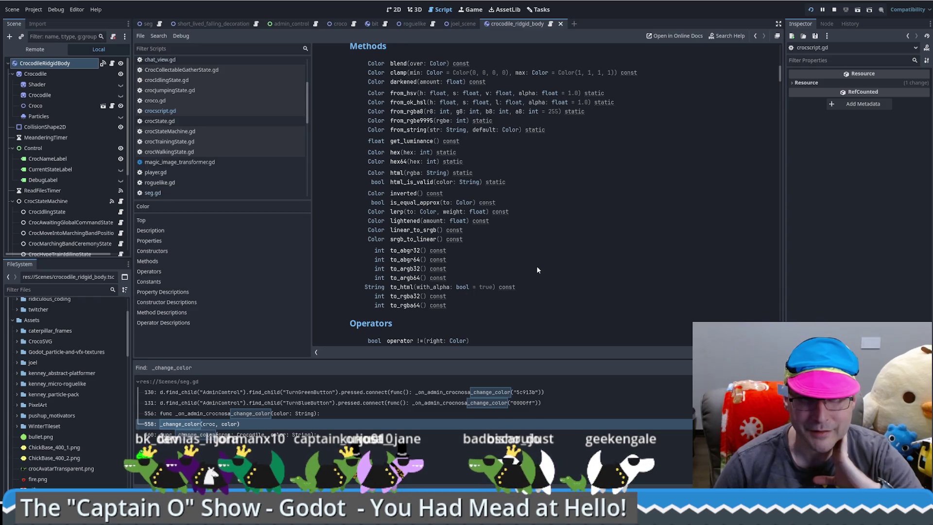
key(alt+Left)
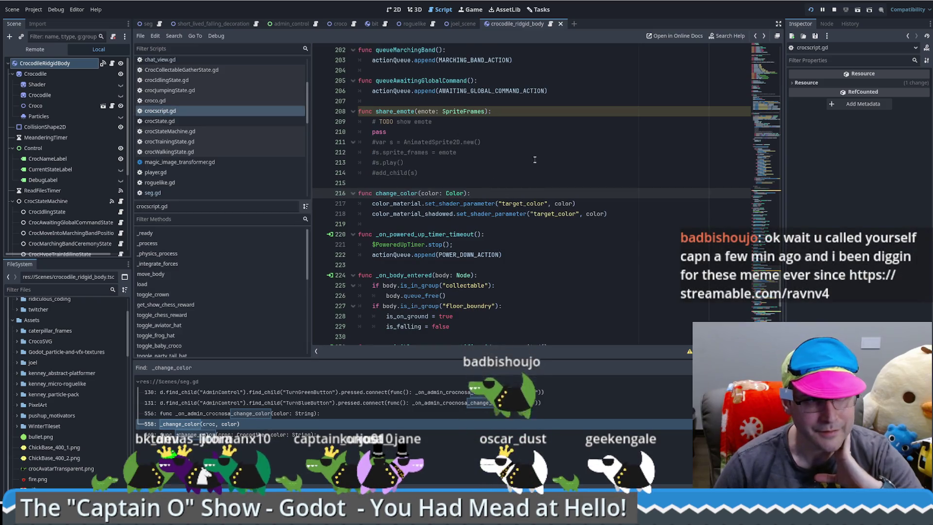
key(Return)
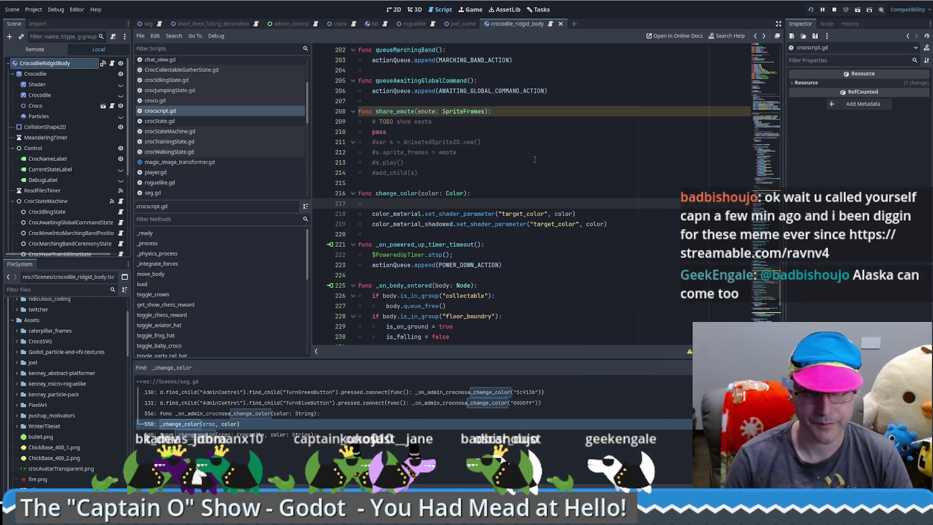
key(ctrl+z)
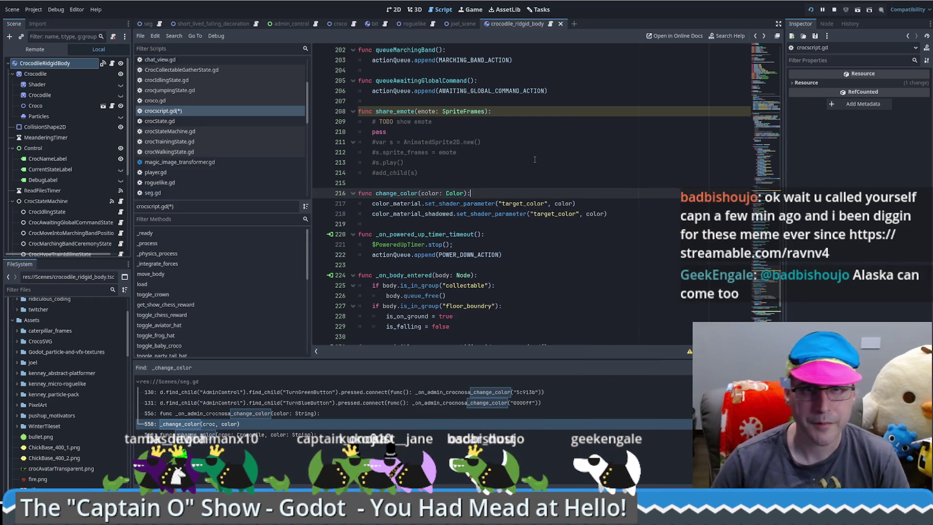
click(235, 435)
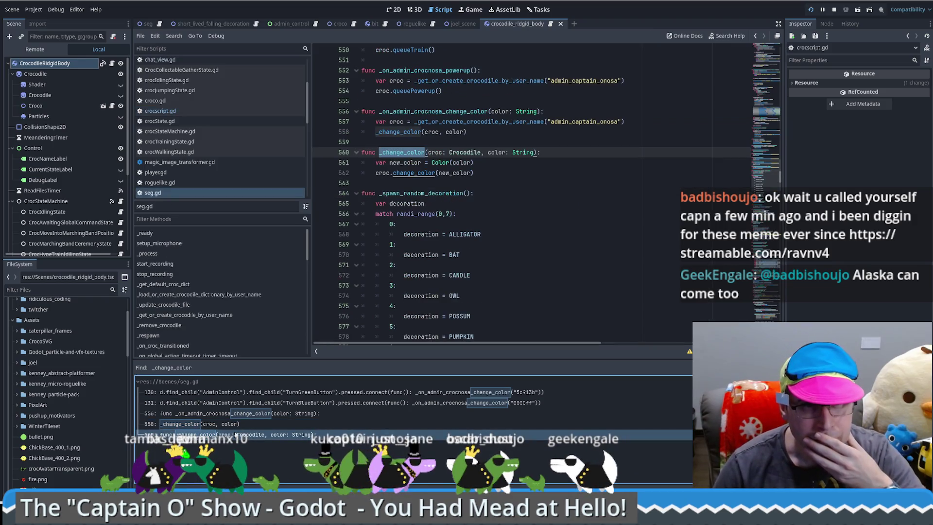
click(498, 191)
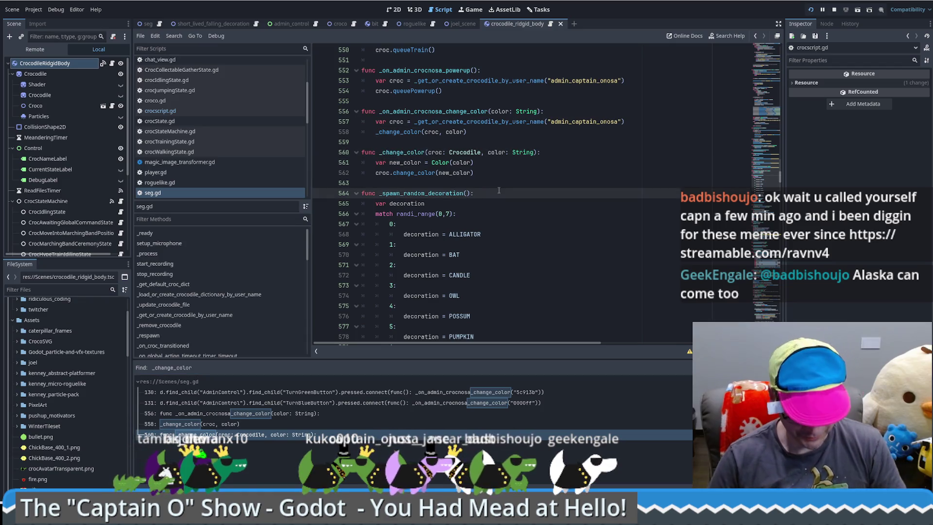
Search the project for !color and open the handler match at line 1037
key(ctrl+shift+f)
text(!color)
key(Return)
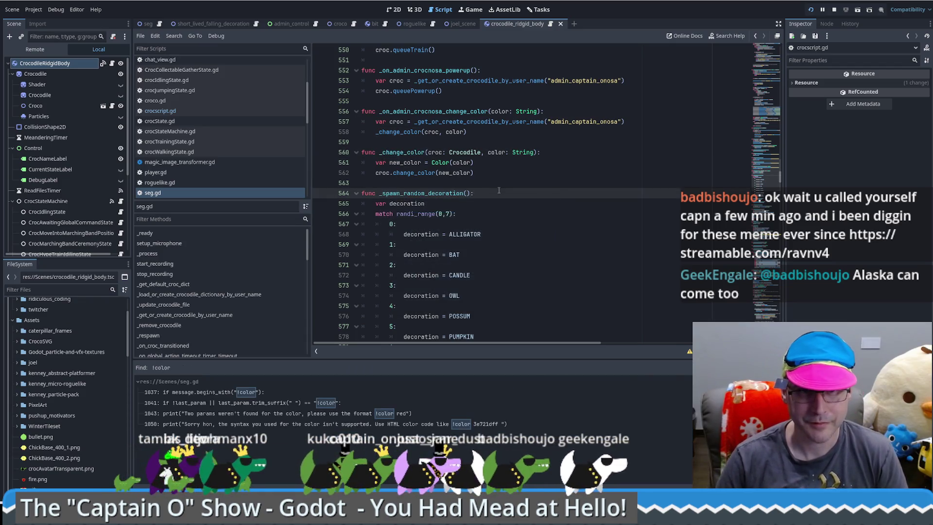
click(234, 392)
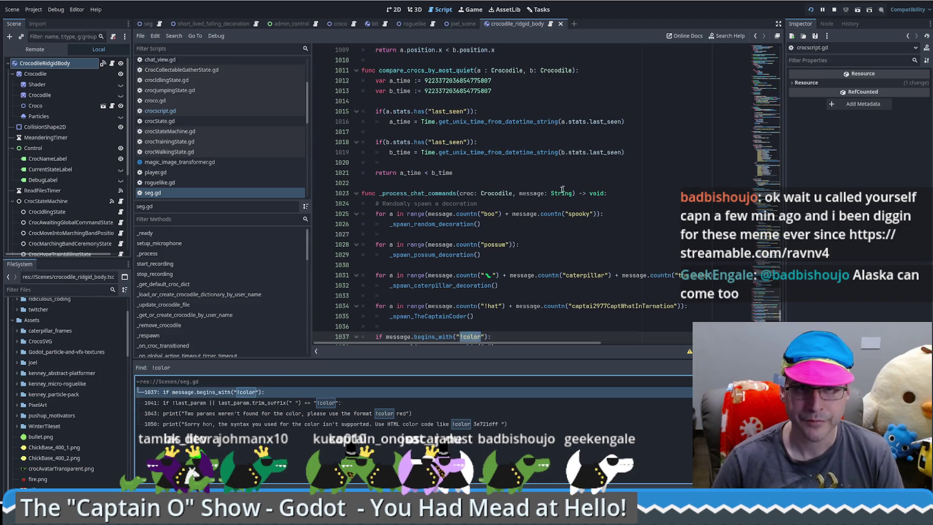
Read through the handler from the fallback colour on line 1042 to line 1050, with the Output panel showing
scroll(535, 247, down, 3)
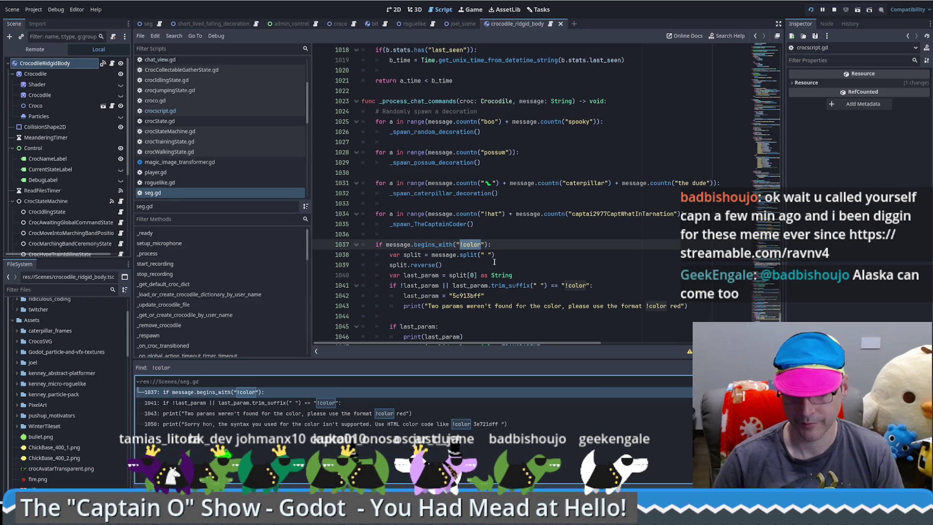
scroll(484, 245, down, 1)
scroll(484, 245, down, 1)
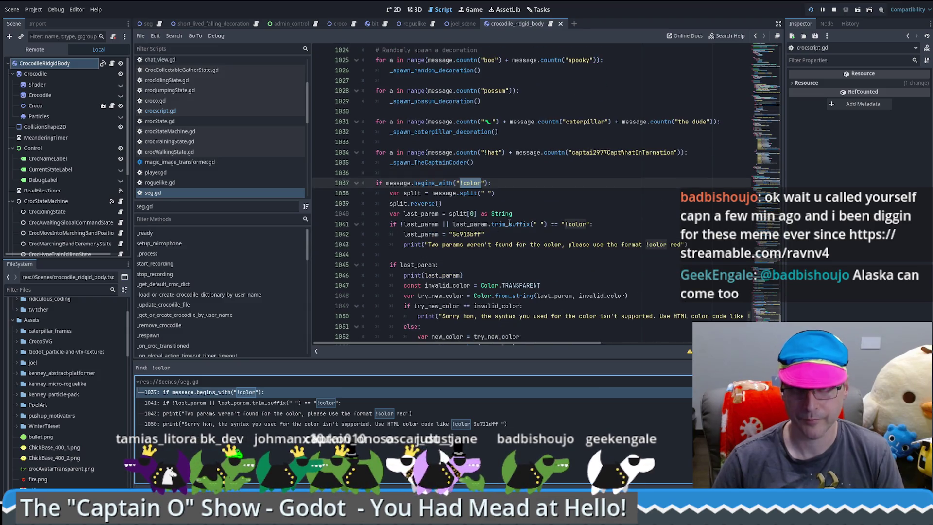
click(523, 234)
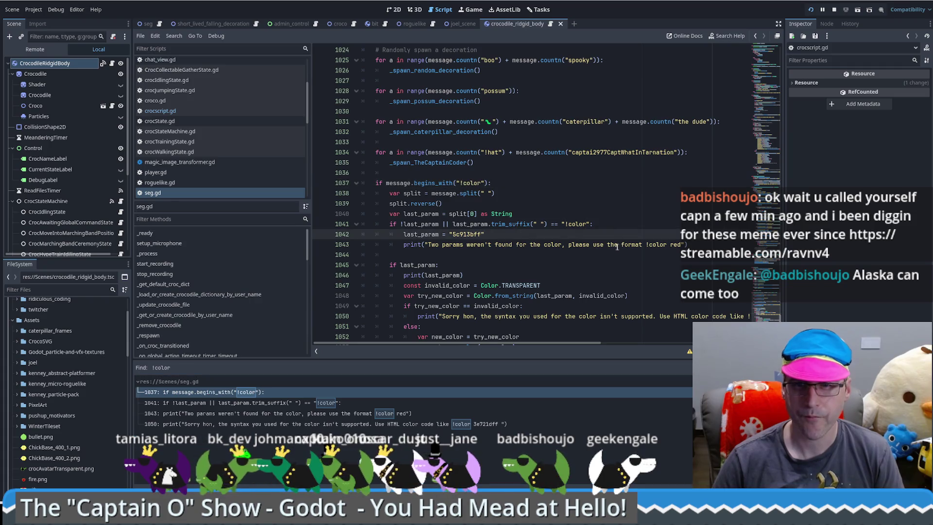
scroll(523, 234, down, 1)
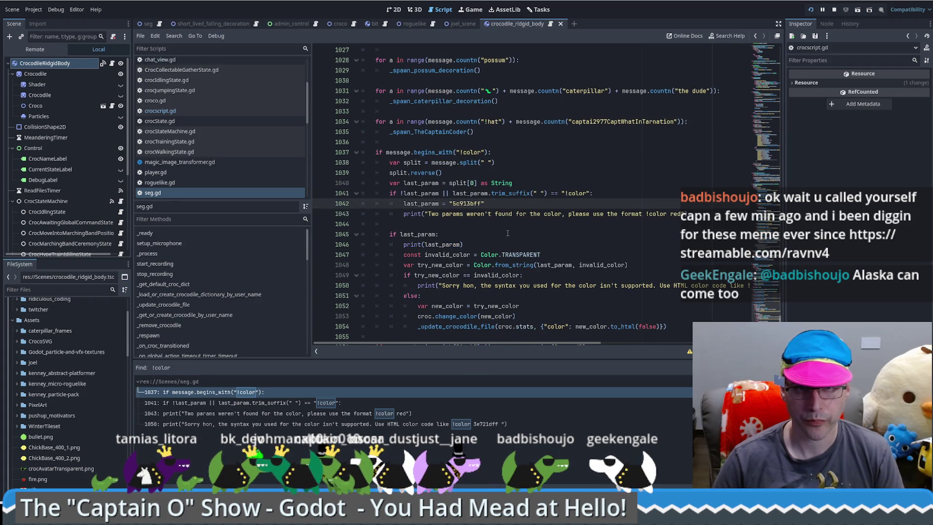
scroll(414, 235, down, 1)
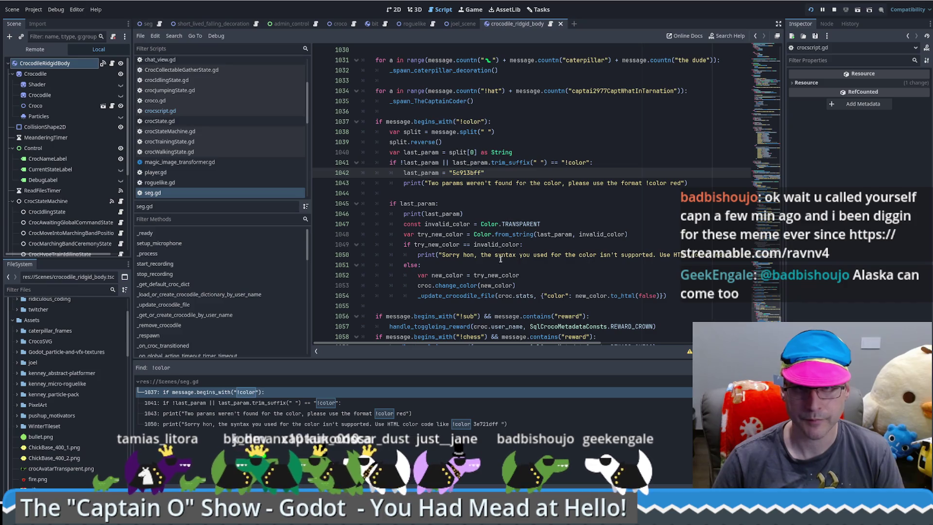
click(548, 253)
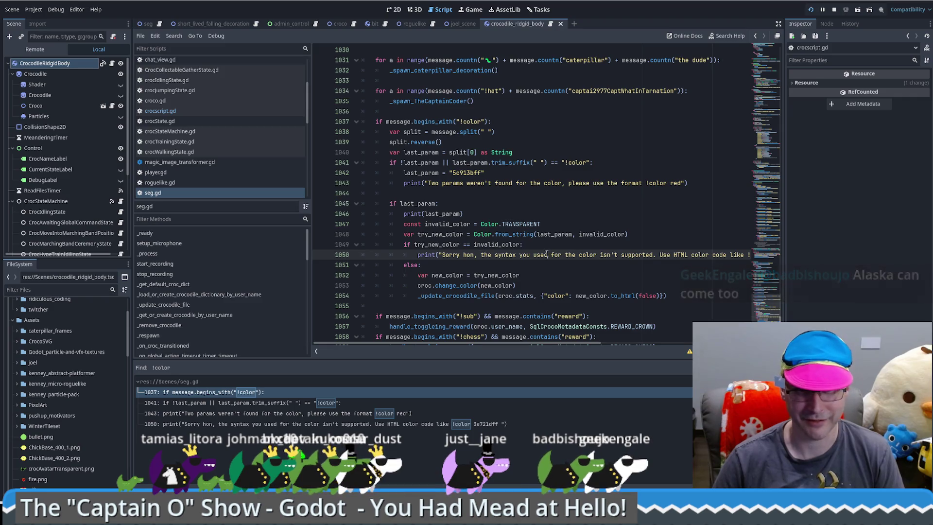
key(alt+o)
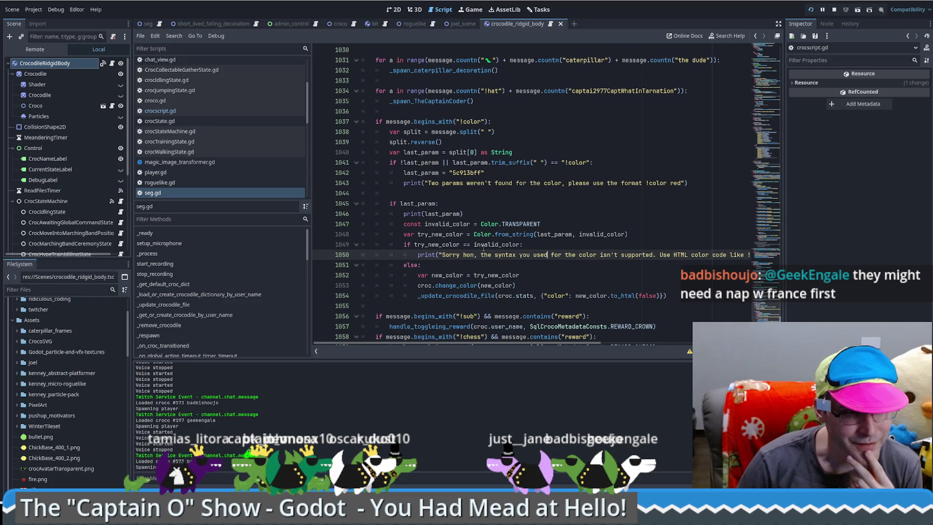
Under the else branch, add an if checking new_color.to_html(false) == "#DEADFF" and the croc name isn't the chosen viewer's username
mouse_move(489, 245)
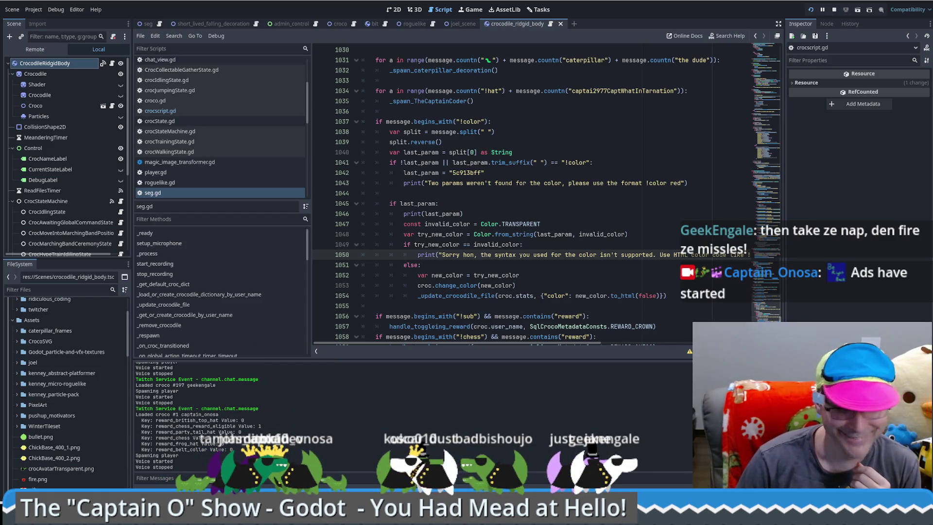
text(if new_color.to_html(false) == "#DEADFF" && croc.name != "just__jane":)
text(return)
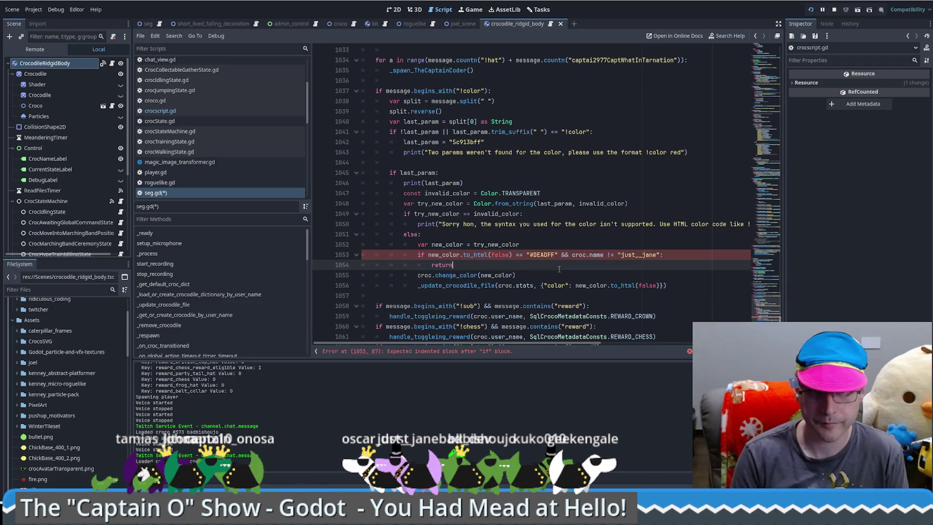
Add a return under the check, save seg.gd, and set a breakpoint on line 1053
key(Return)
text(return)
key(ctrl+s)
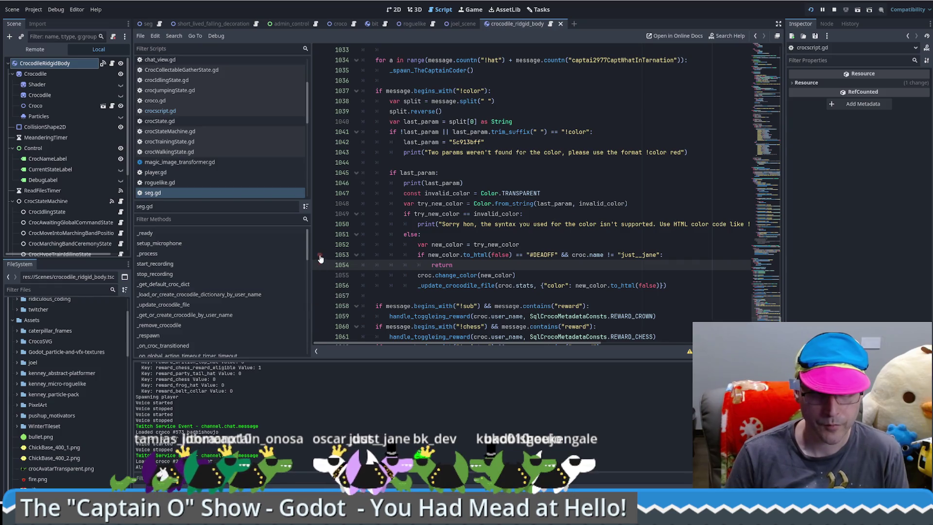
drag(452, 265, 362, 255)
key(F9)
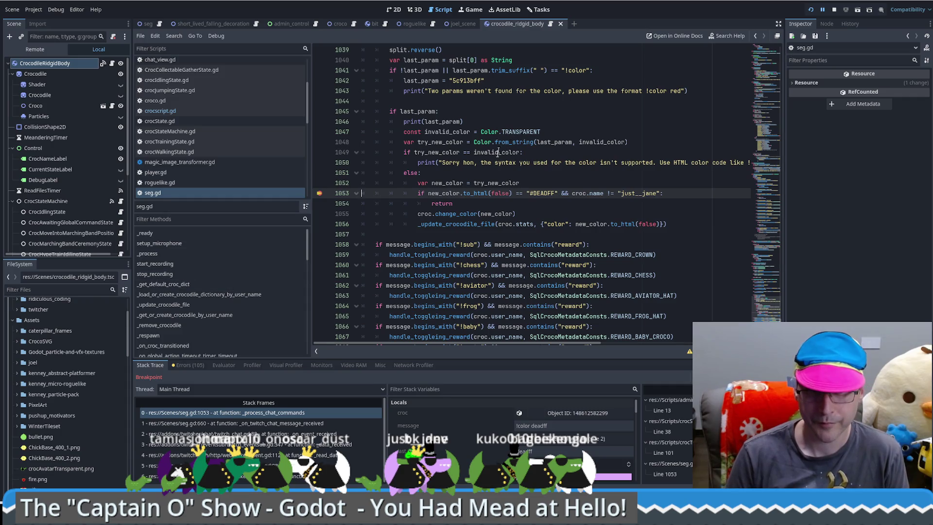
Evaluate new_color.to_html(false) in the debugger, change "#DEADFF" to "deadff" on line 1053, and resume the game
drag(429, 193, 513, 193)
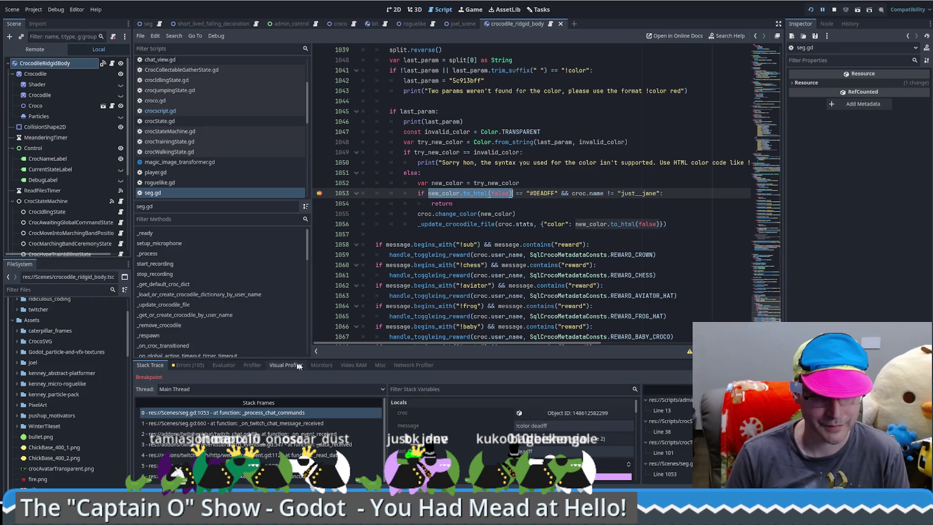
click(214, 365)
click(218, 378)
key(Return)
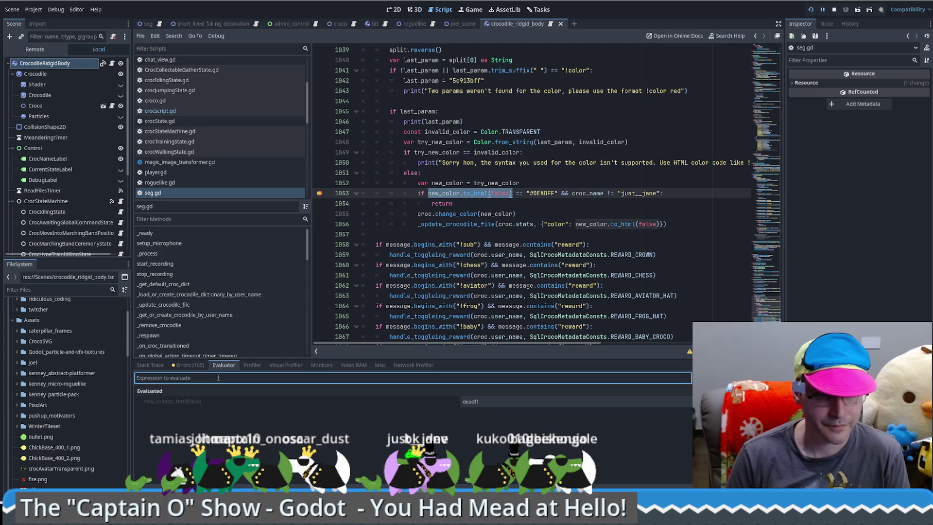
click(534, 194)
text(deadff)
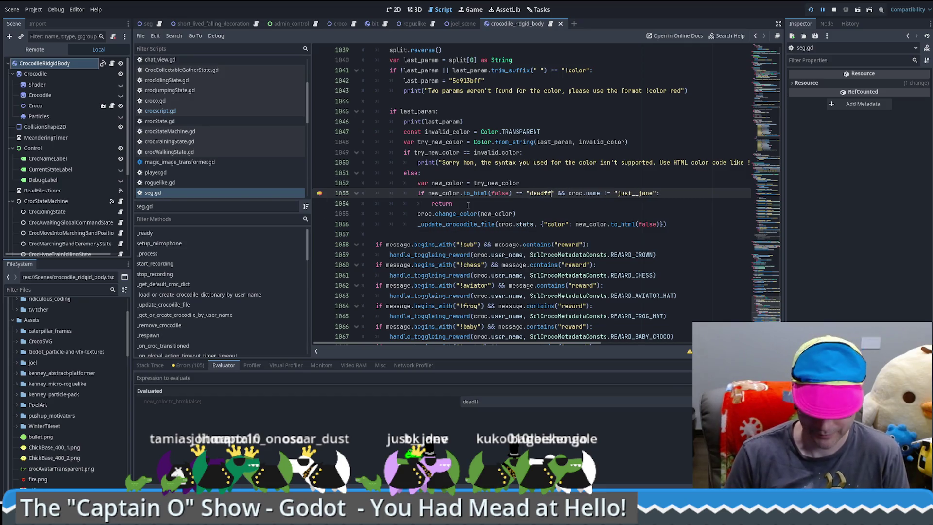
key(F12)
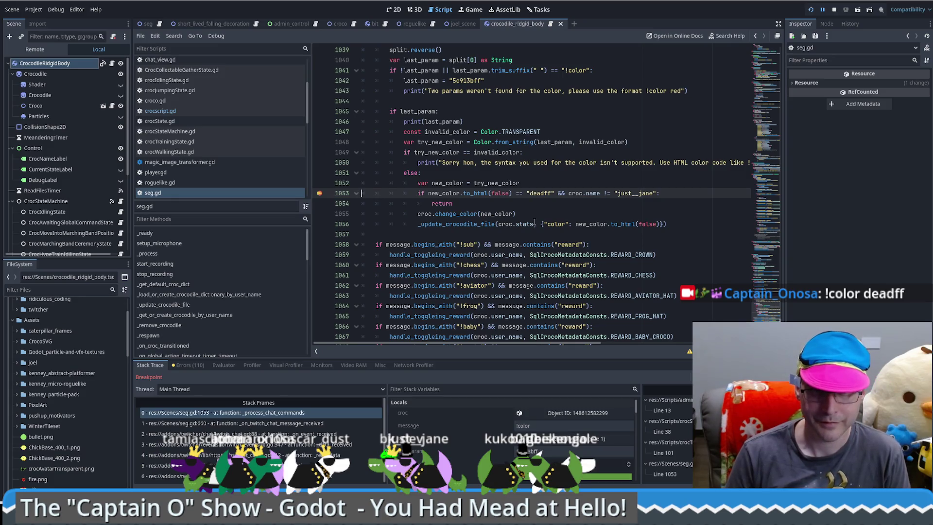
Evaluate the new message's colour string in the debugger Evaluator and continue the game
click(224, 365)
click(231, 377)
key(Return)
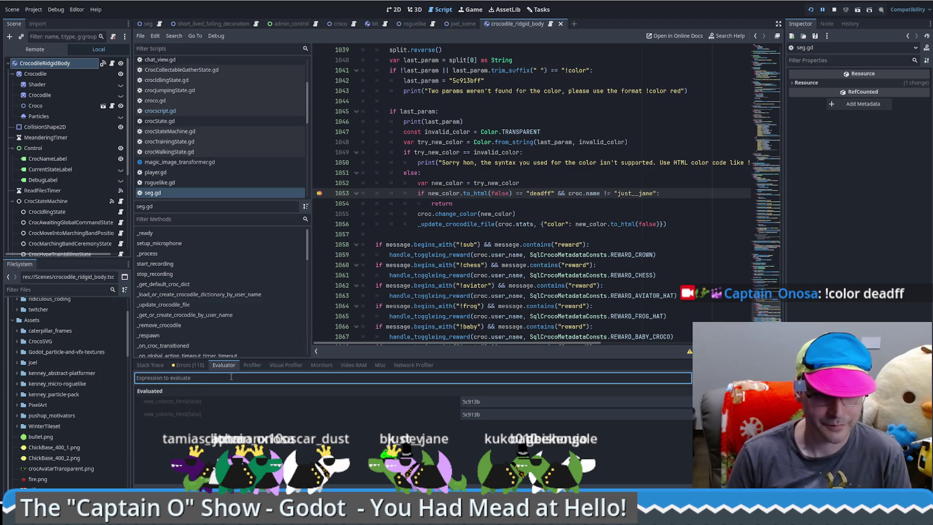
click(559, 205)
key(F12)
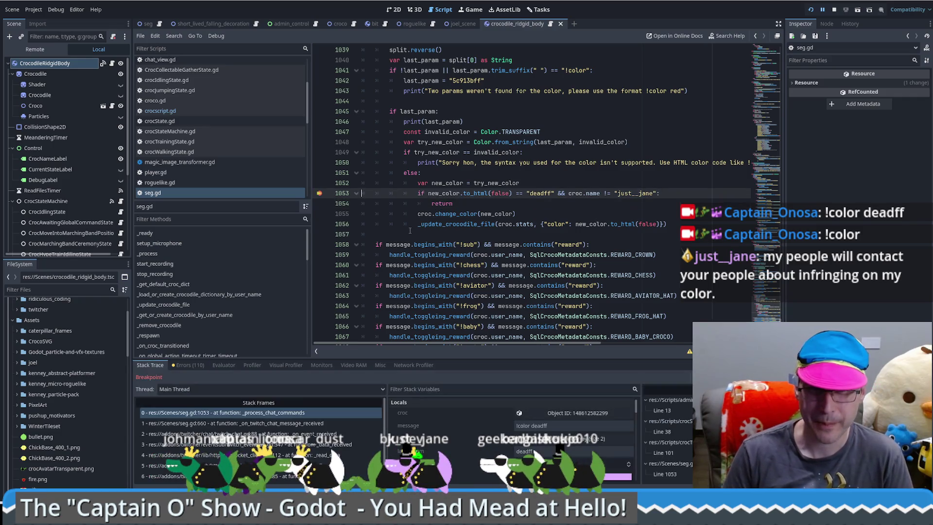
Step onto the early return on line 1054, remove the line-1053 breakpoint, and resume
key(F10)
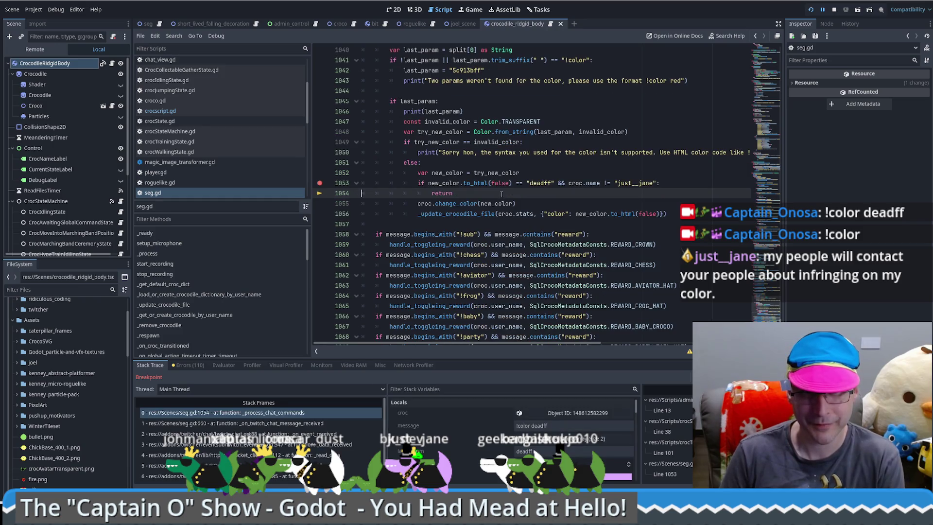
click(320, 183)
key(F12)
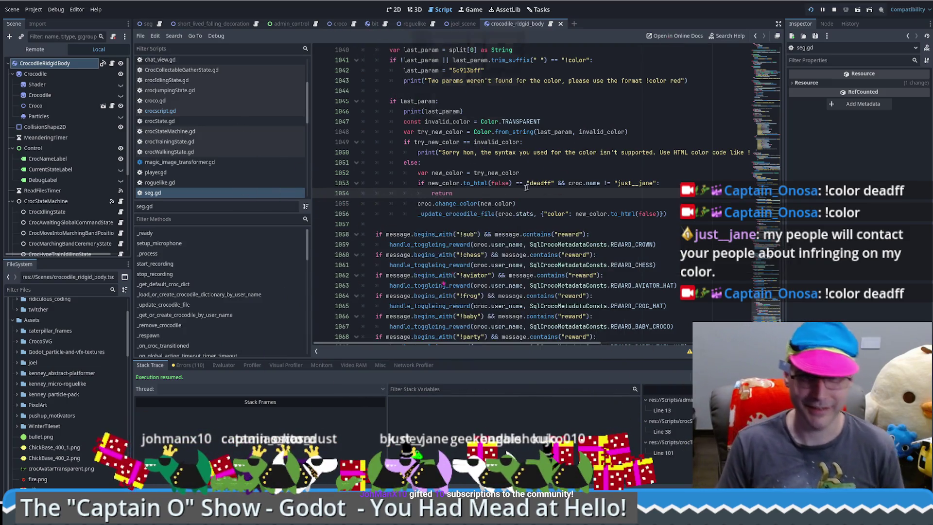
click(565, 204)
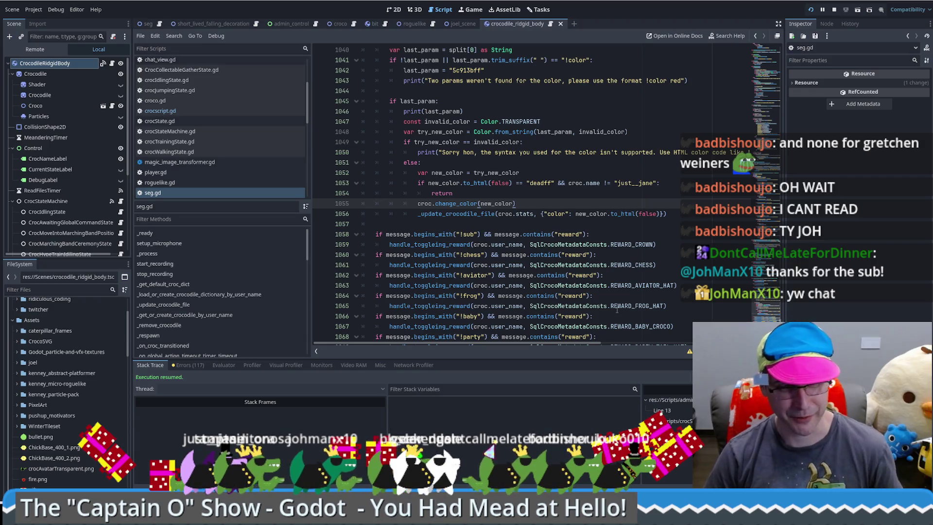
click(612, 275)
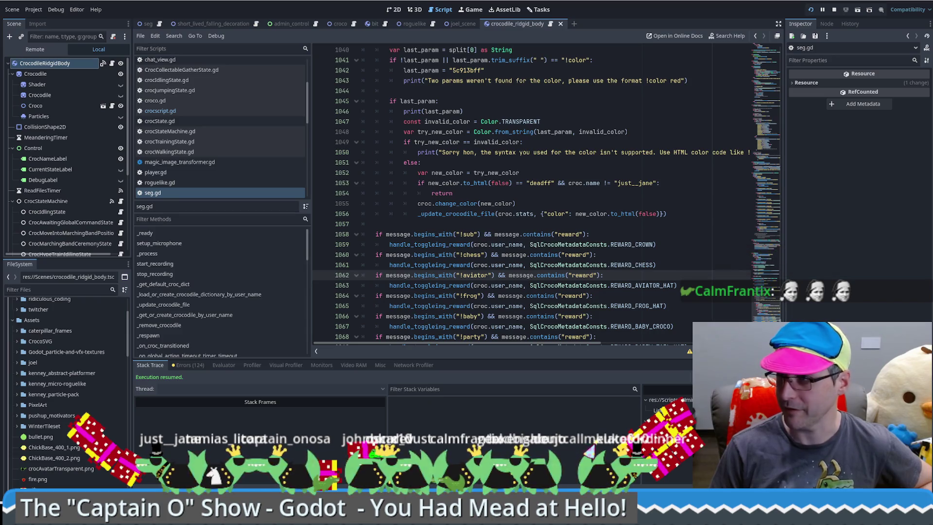
Scroll seg.gd up to _process_chat_commands and switch to the running beekeeping game window
click(603, 222)
scroll(603, 221, up, 8)
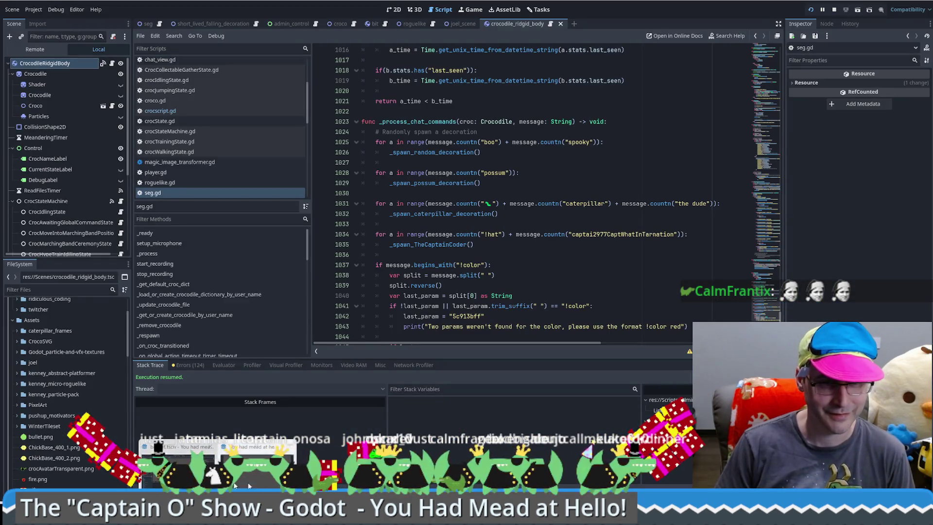
click(261, 484)
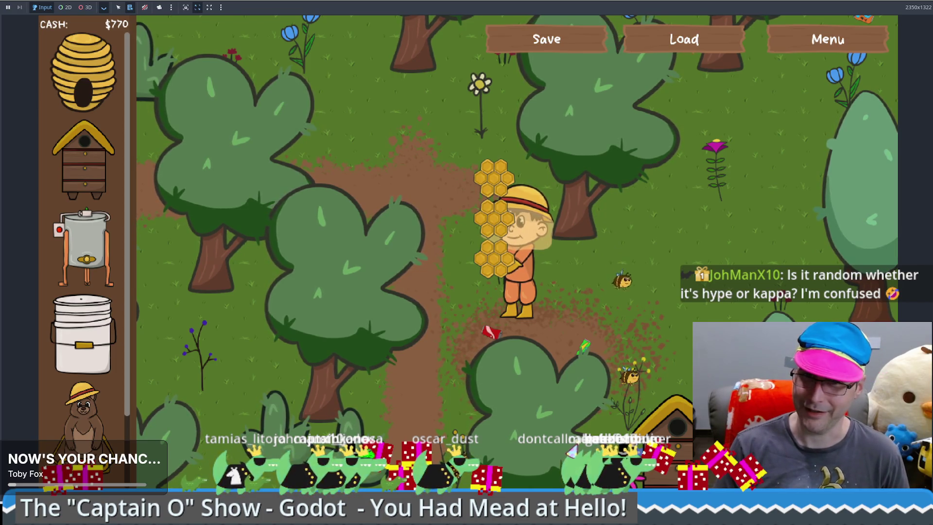
Walk the beekeeper around the forest with the arrow keys, past a beehive, as cash reaches $785
key(Up)
key(Left)
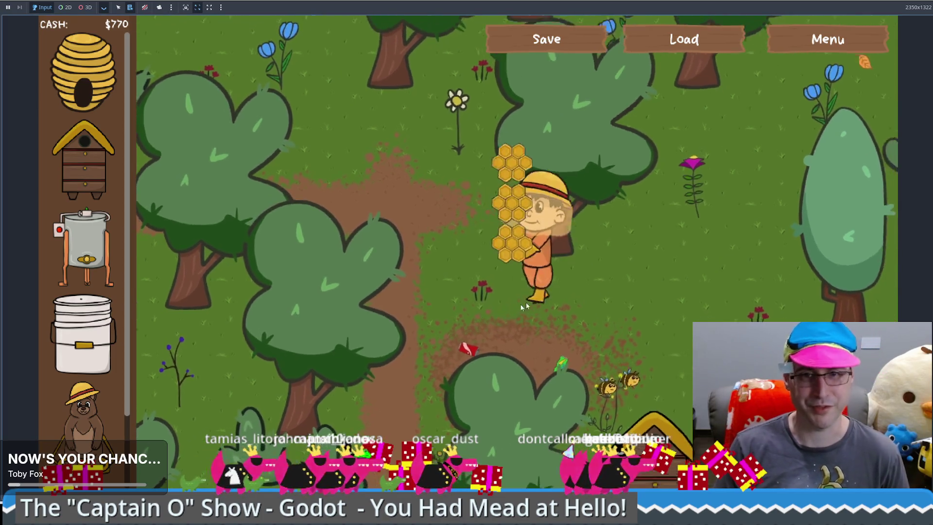
key(Left)
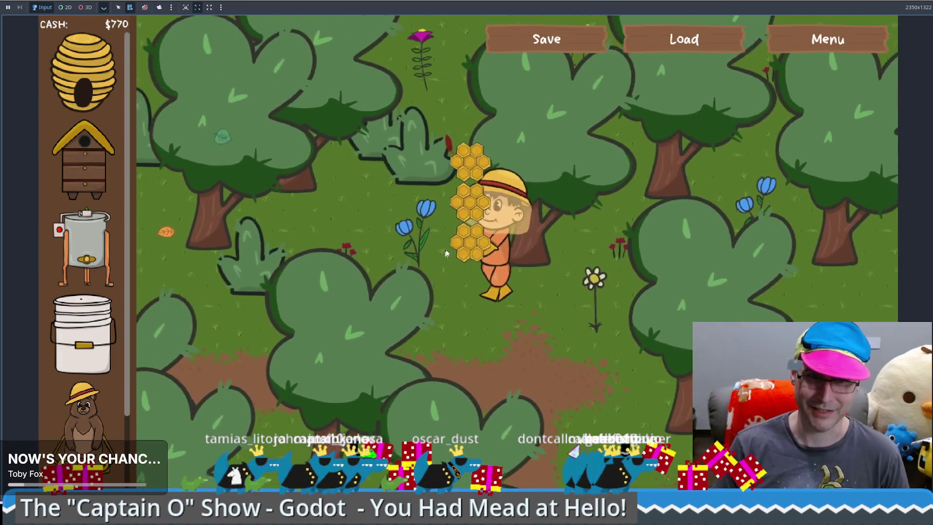
key(Right)
key(Down)
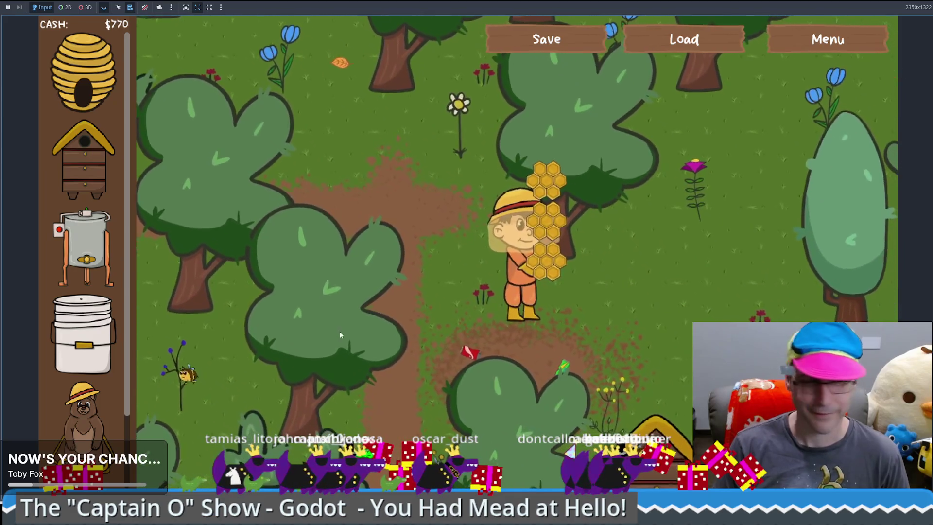
key(Left)
key(Right)
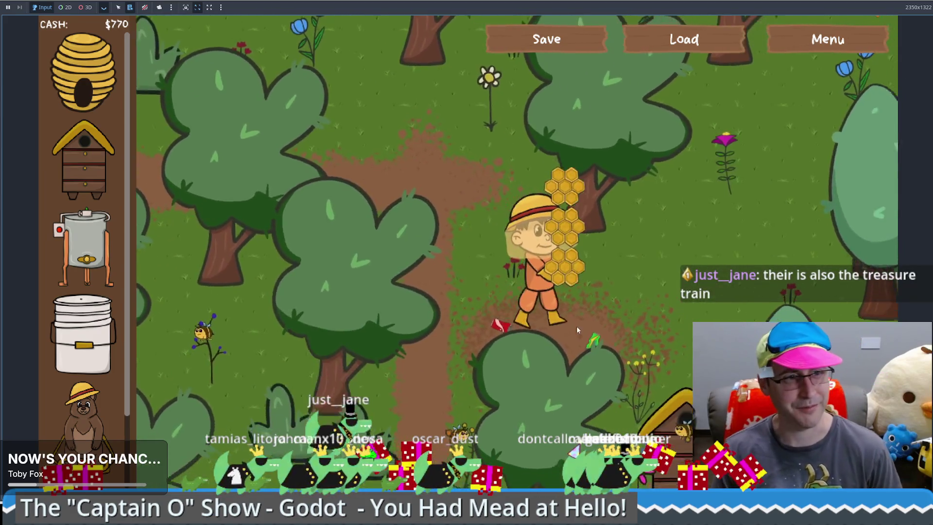
key(Left)
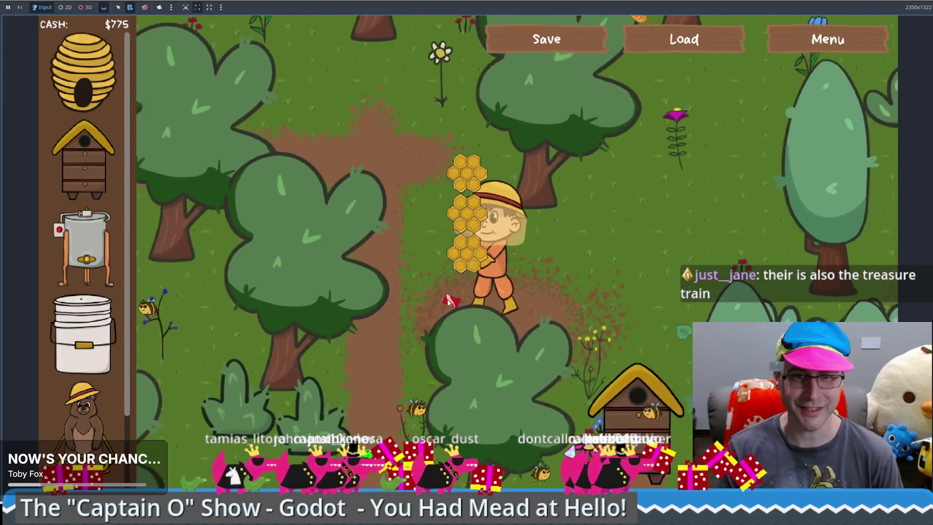
key(Down)
key(Left)
key(Down)
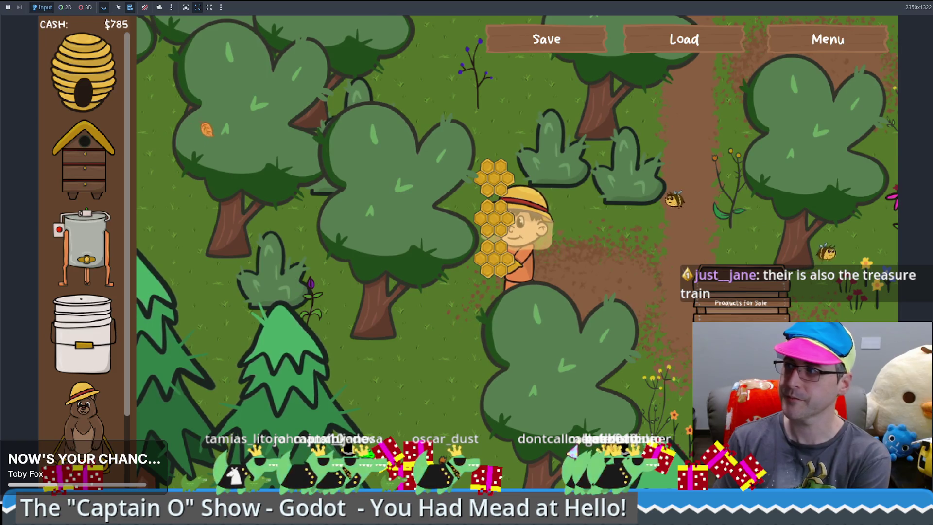
key(Left)
key(Up)
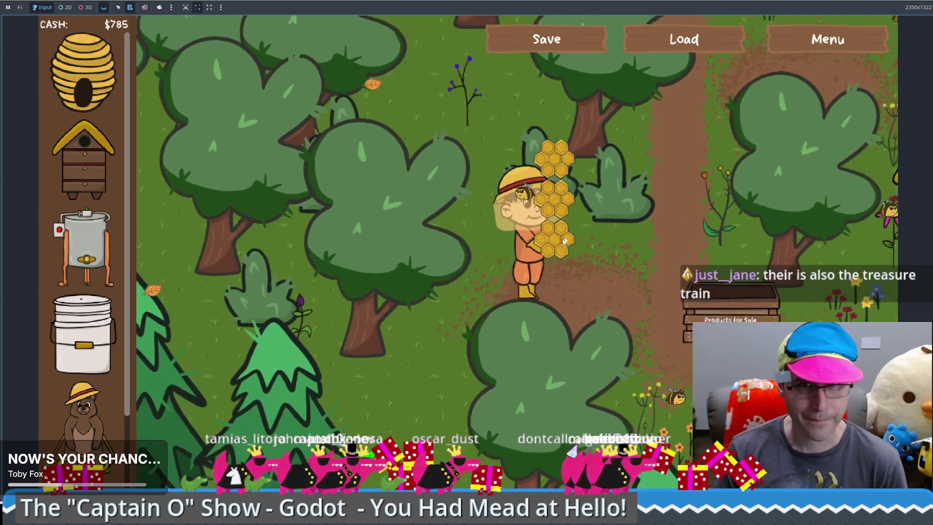
Place a Food Grade Bucket beside the beekeeper, then sell it back for $200
click(83, 336)
click(600, 319)
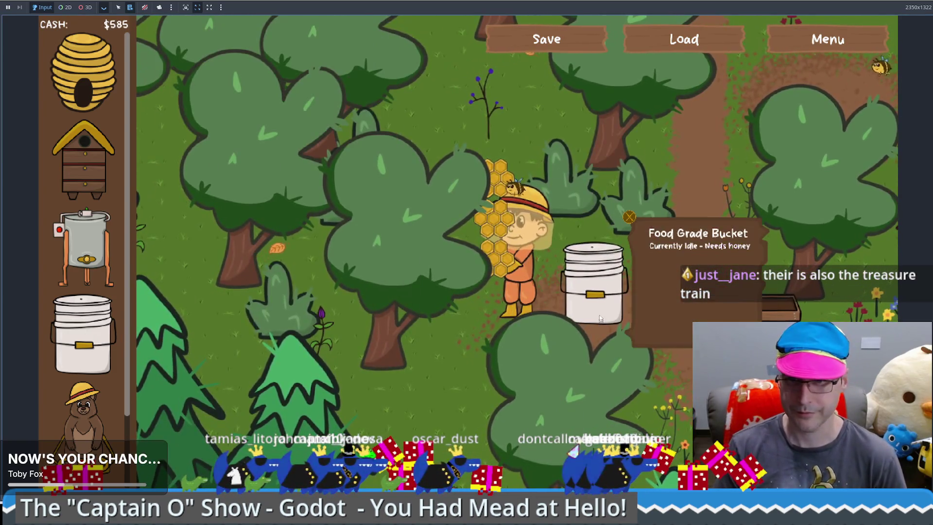
click(629, 217)
key(Up)
key(Right)
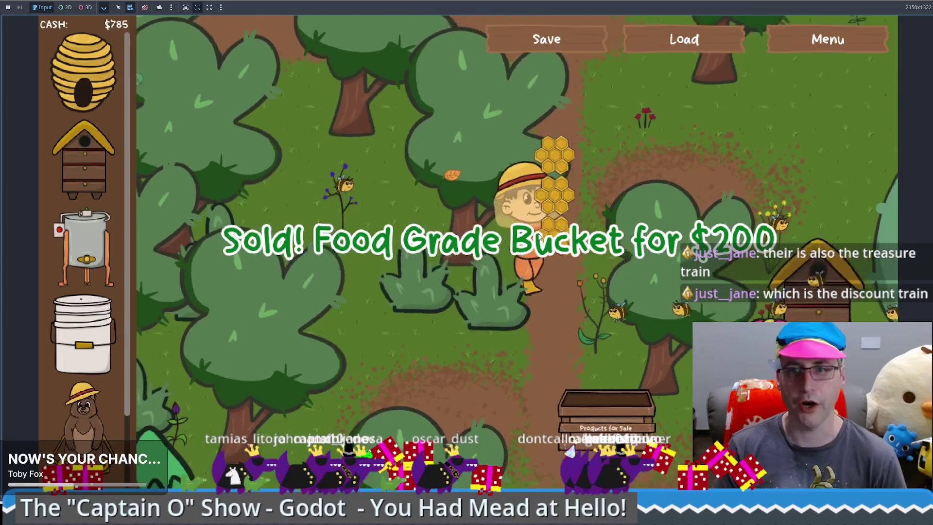
Set a Honey Extractor down beside the forest path and walk the beekeeper around it
click(83, 248)
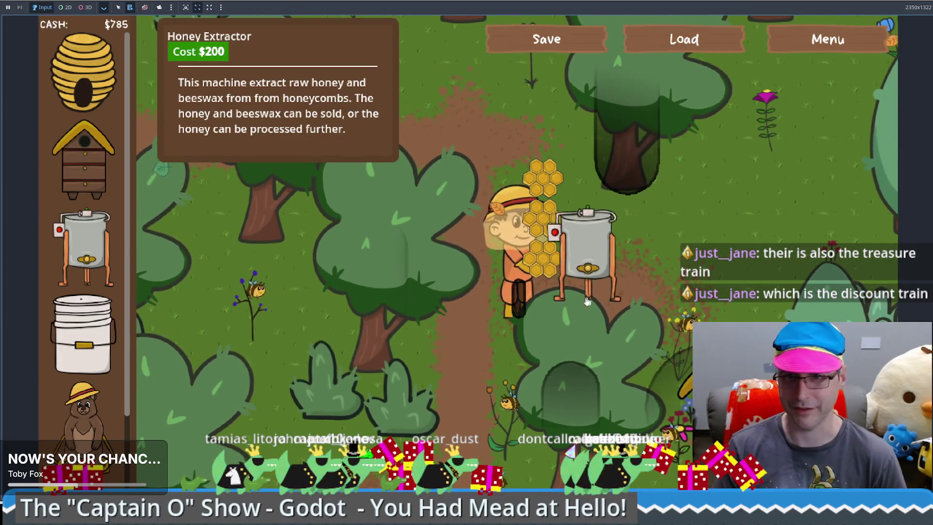
click(587, 302)
key(Up)
key(Right)
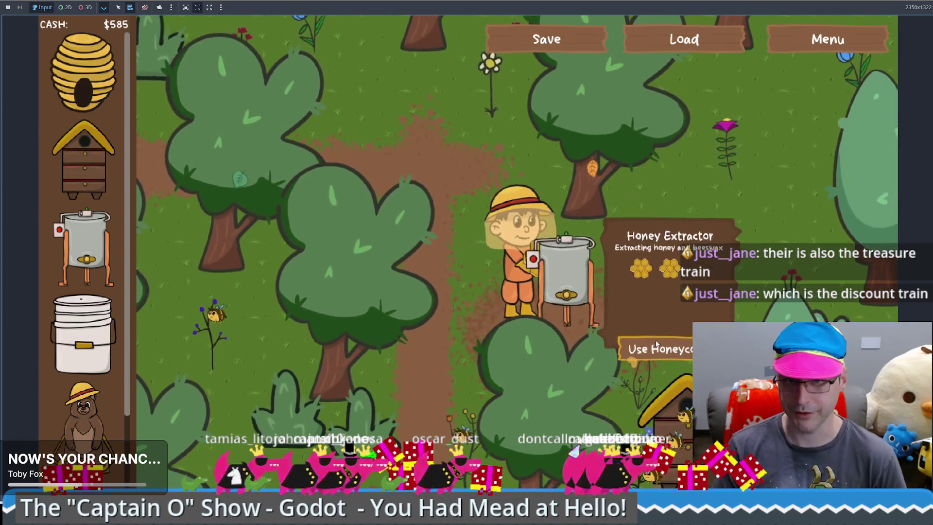
key(Up)
key(Left)
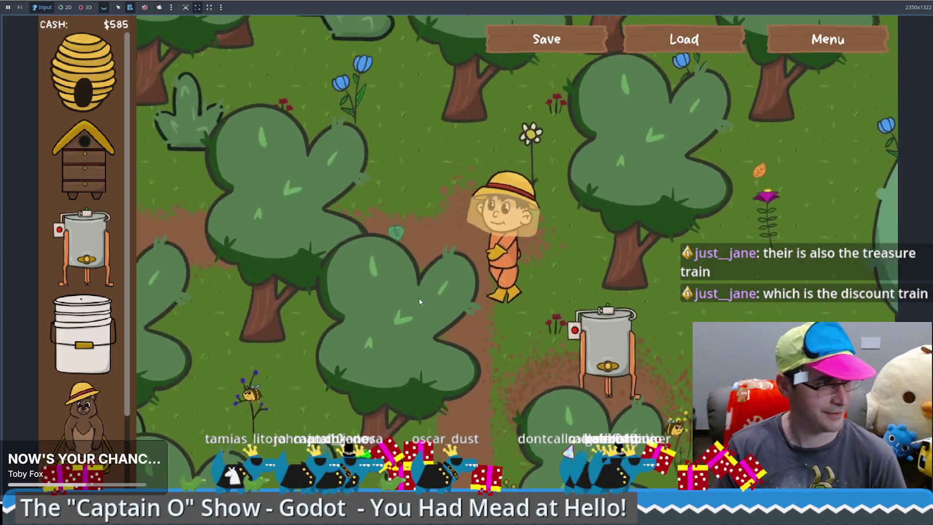
key(Down)
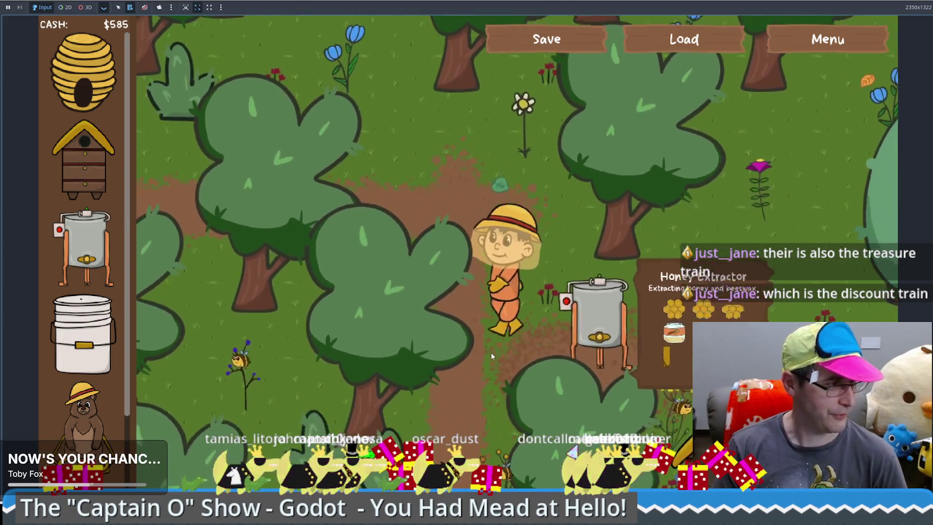
key(Left)
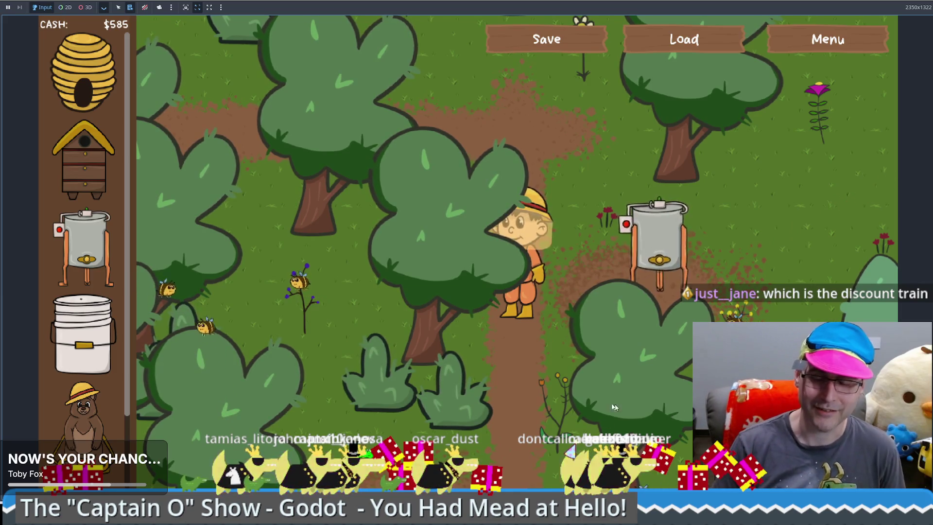
key(Down)
key(Left)
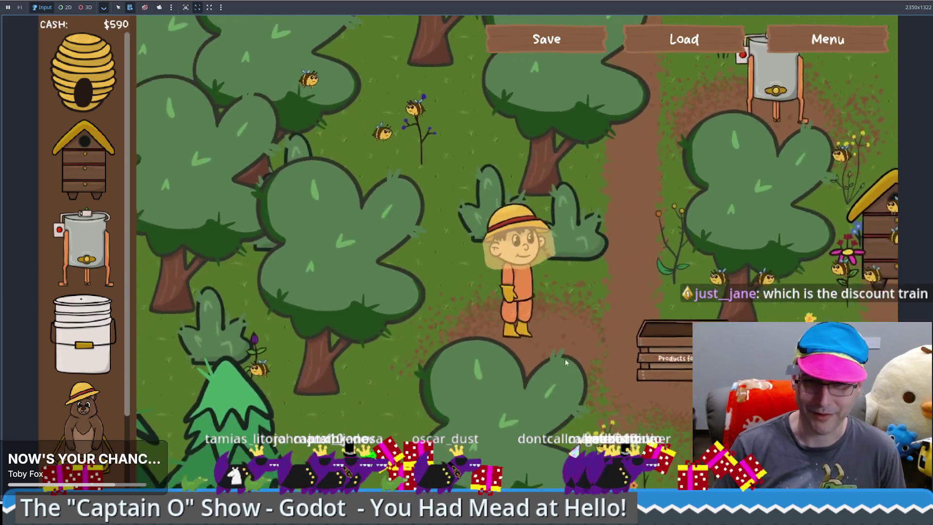